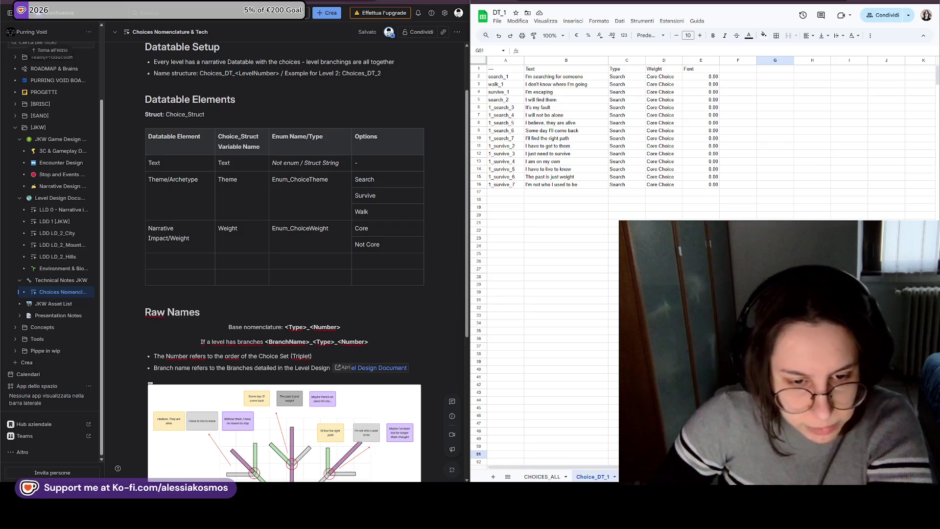
scroll(260, 360, down, 5)
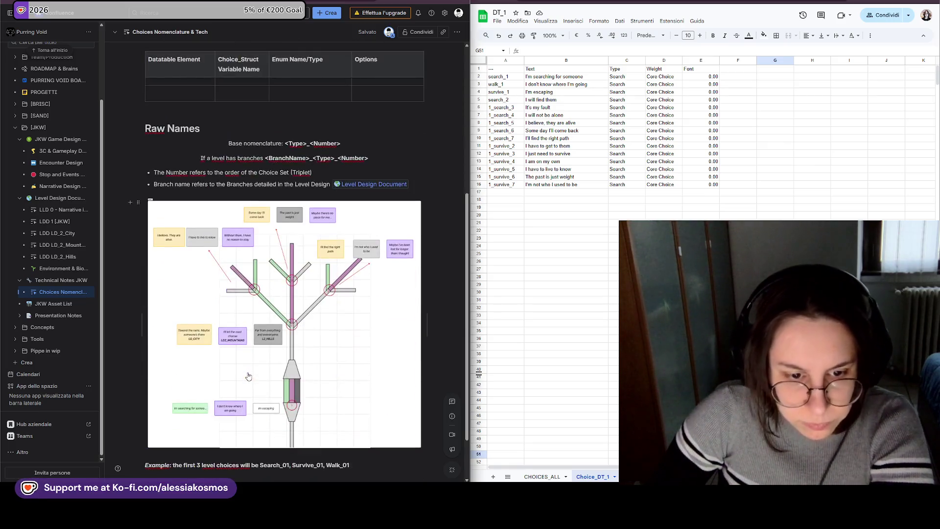
scroll(250, 377, down, 2)
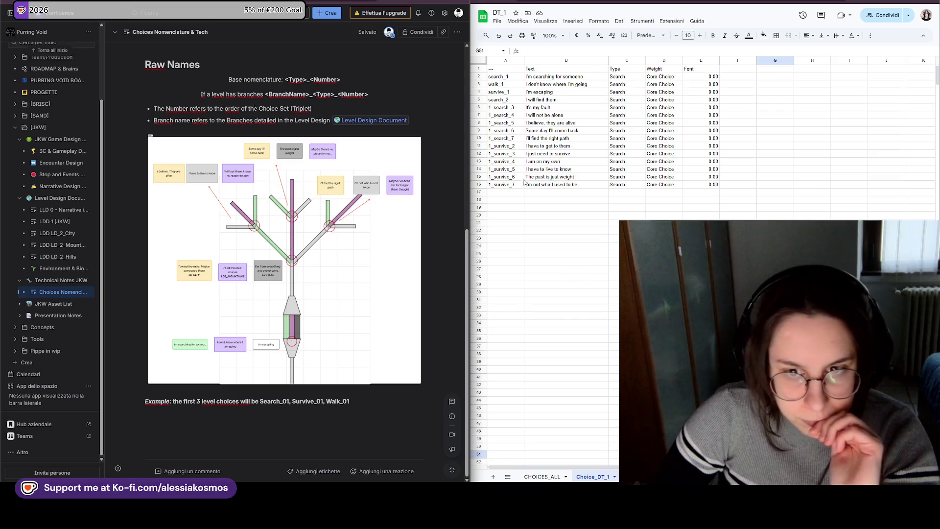
- Remove the l_ prefix from the IDs in rows 6–10 so they read search_3 through search_7
click(514, 184)
click(498, 107)
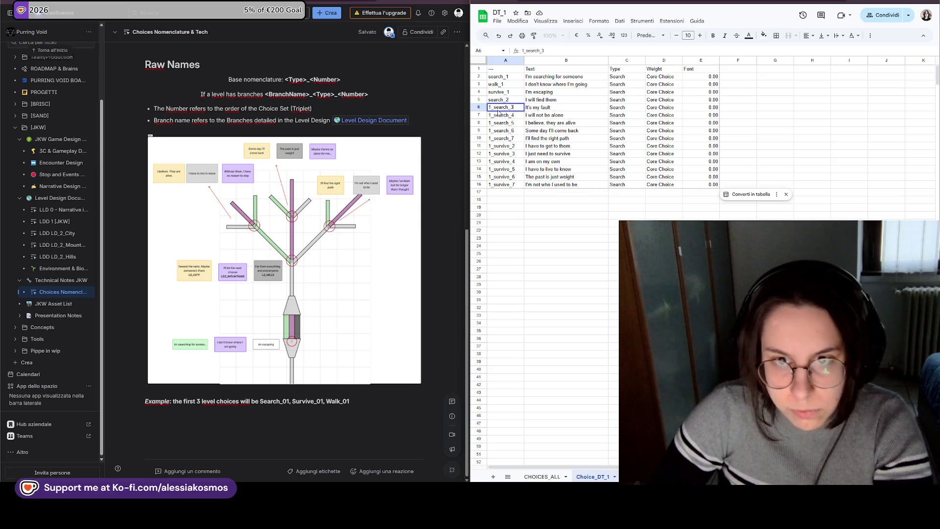
double_click(495, 108)
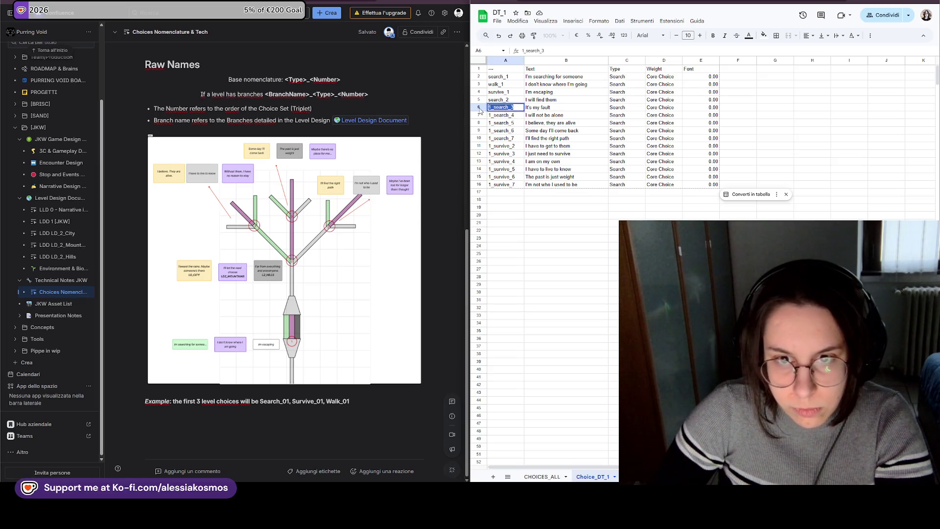
key(BackSpace)
key(BackSpace)
key(Return)
double_click(495, 116)
key(BackSpace)
key(BackSpace)
key(Return)
key(BackSpace)
key(BackSpace)
key(Return)
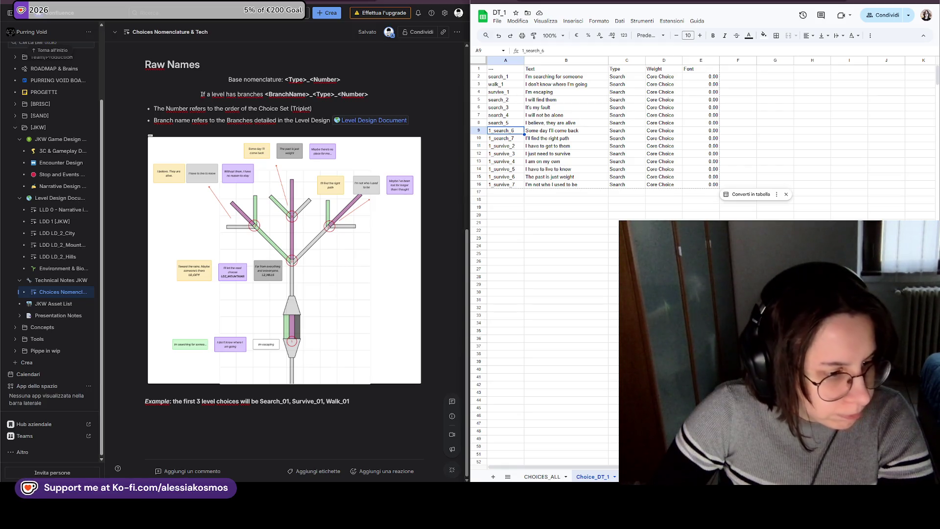
double_click(492, 130)
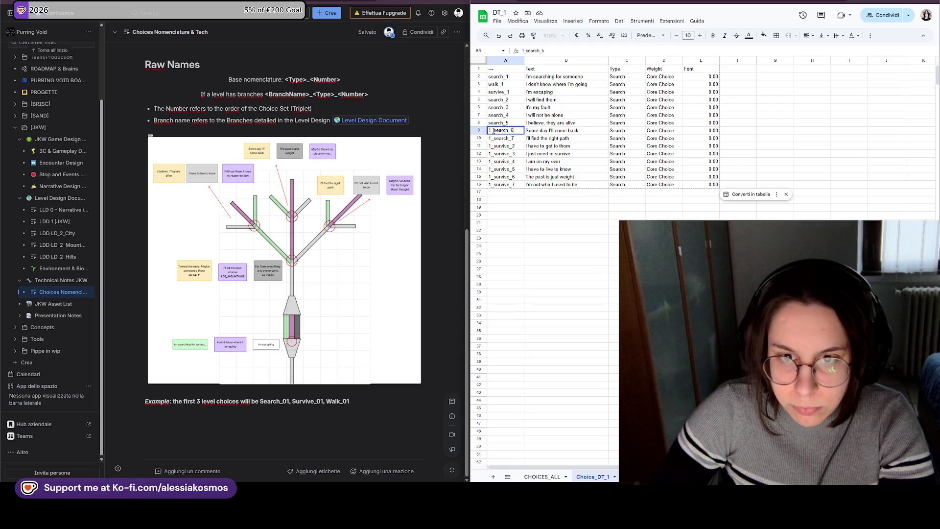
key(BackSpace)
key(BackSpace)
key(Return)
key(BackSpace)
key(BackSpace)
- Remove the l_ prefix from rows 11–16 so they read survive_2 through survive_7
key(Return)
double_click(493, 145)
key(BackSpace)
key(BackSpace)
key(Return)
double_click(494, 153)
key(BackSpace)
key(BackSpace)
key(Return)
double_click(493, 161)
key(BackSpace)
key(BackSpace)
key(Return)
double_click(493, 167)
key(BackSpace)
key(BackSpace)
key(Return)
double_click(495, 177)
key(BackSpace)
key(BackSpace)
key(Return)
double_click(497, 184)
drag(493, 184, 457, 185)
key(BackSpace)
key(Return)
- Narrow column A to fit the shortened IDs
key(Down)
key(Down)
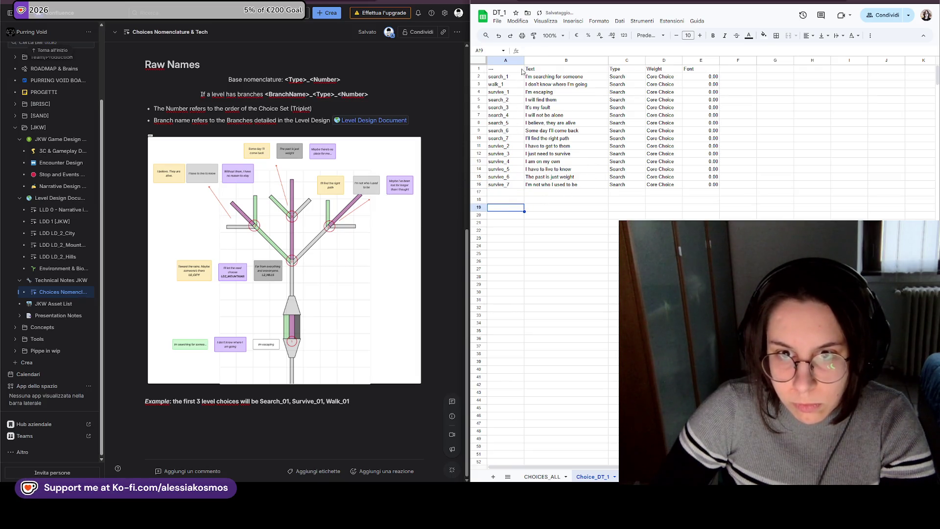
drag(523, 59, 515, 60)
click(548, 85)
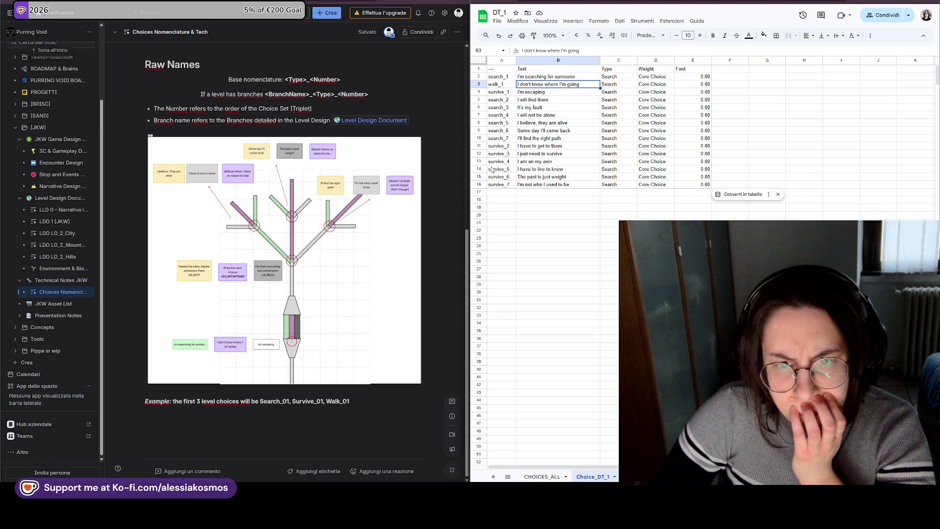
click(504, 99)
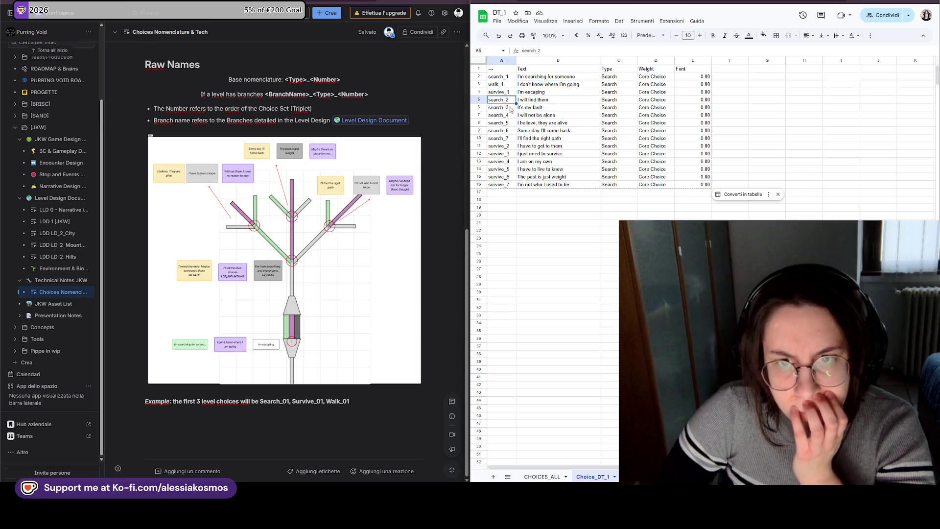
key(Up)
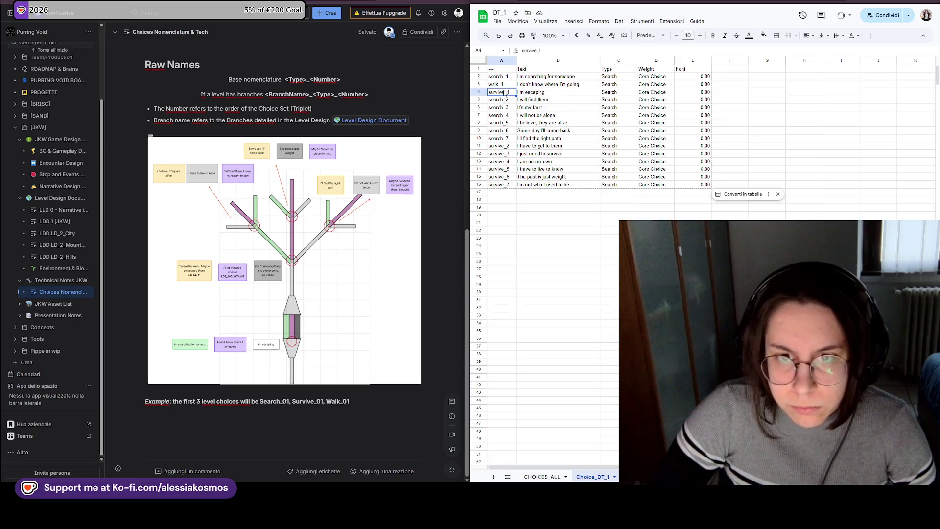
click(509, 109)
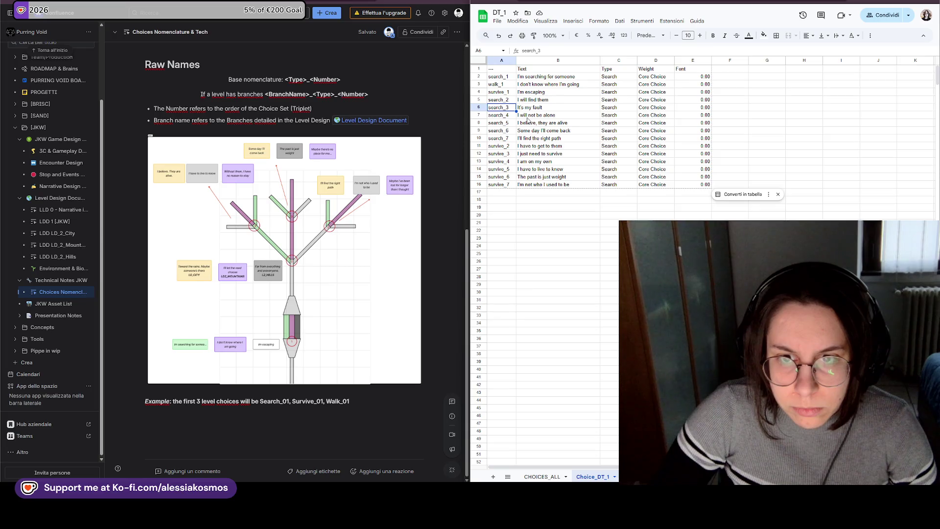
click(507, 77)
text(D)
click(510, 108)
key(ctrl+z)
click(515, 100)
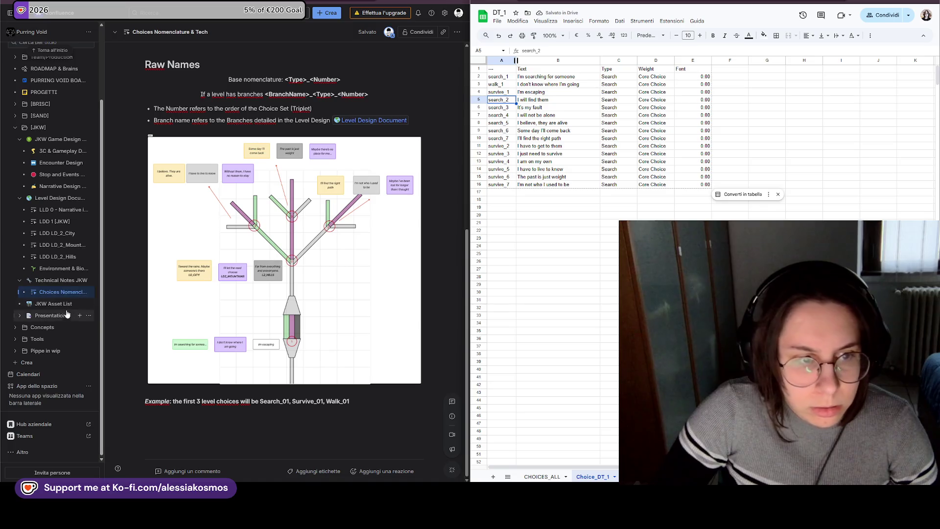
click(54, 221)
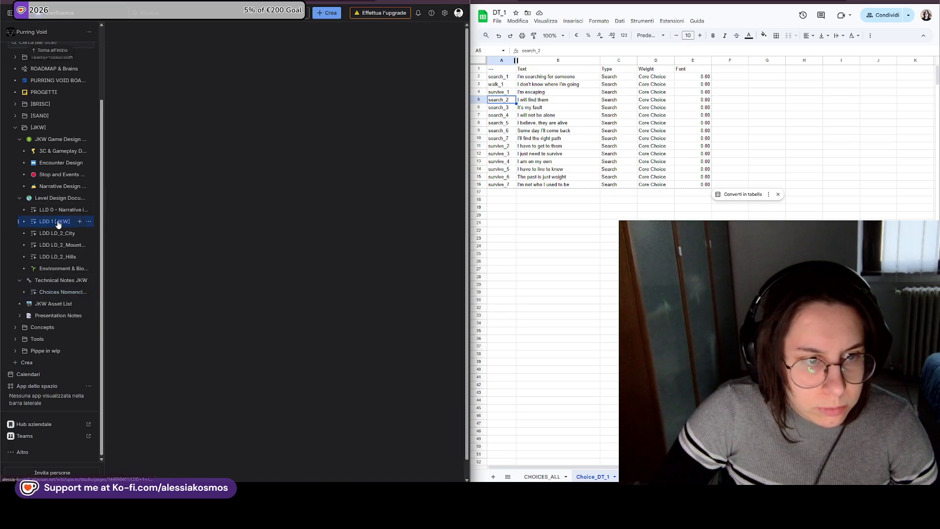
scroll(331, 268, down, 3)
scroll(331, 269, down, 5)
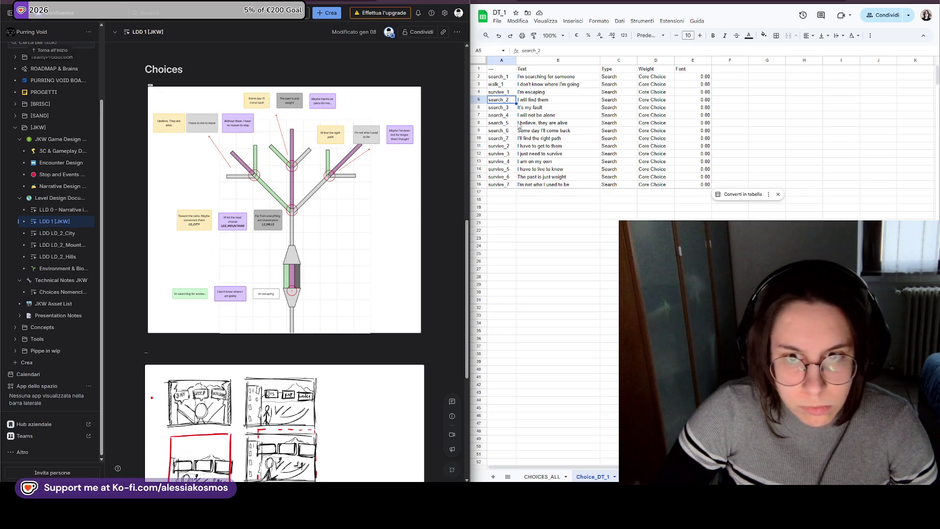
- Change the row 6 ID from search_3 to search_2
click(512, 109)
key(BackSpace)
text(2)
key(Return)
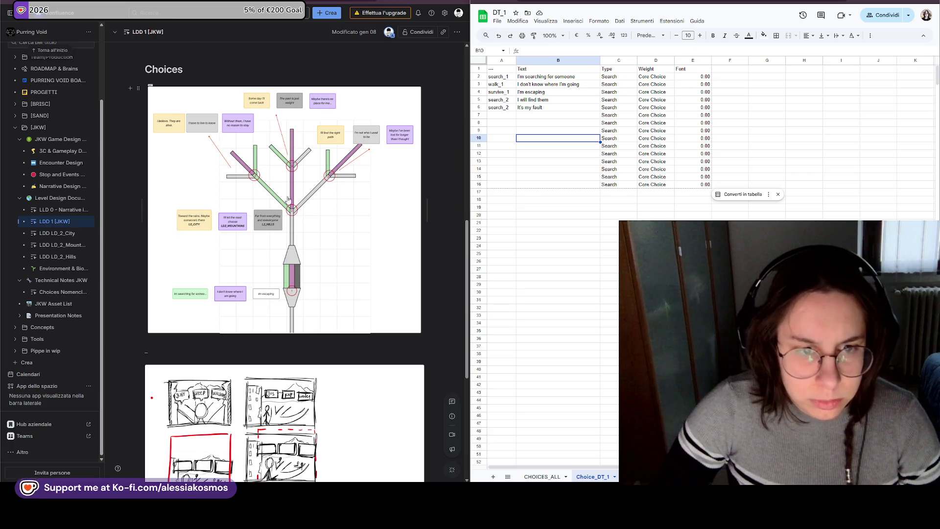
- Switch away from the sheet window with Alt+Tab
key(alt+Tab)
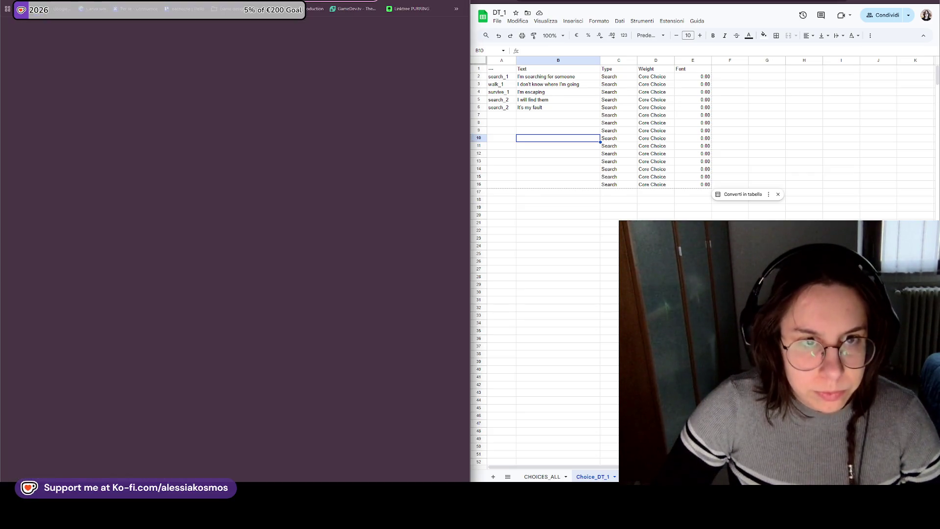
text(fig)
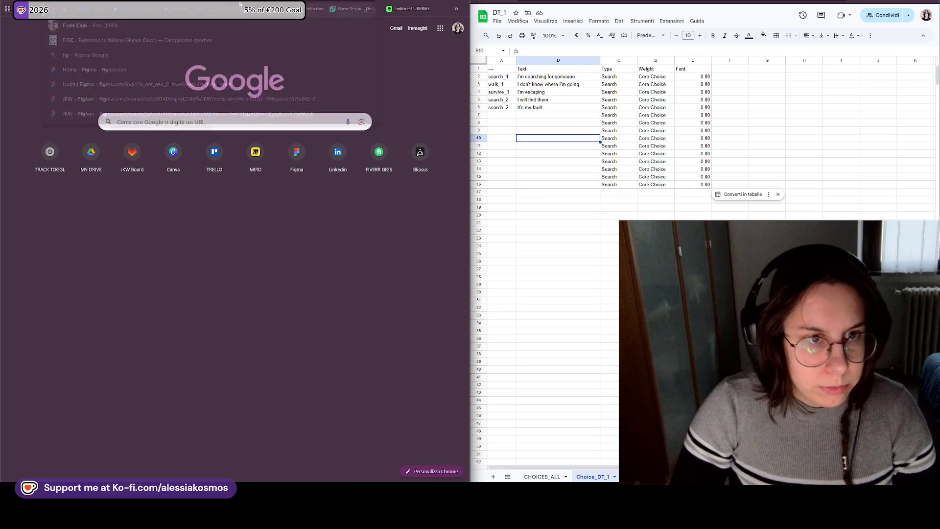
- Go to Figma and open the board with the level choice stickies
key(Return)
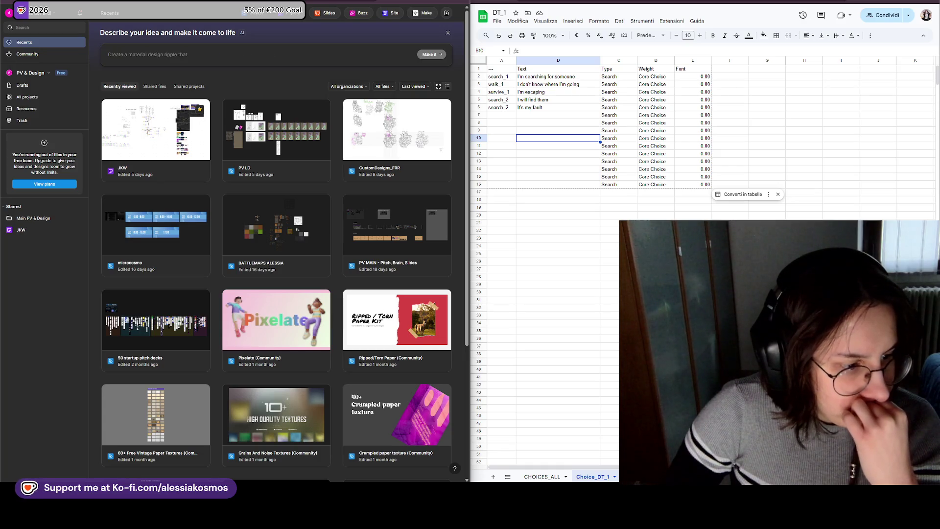
click(389, 182)
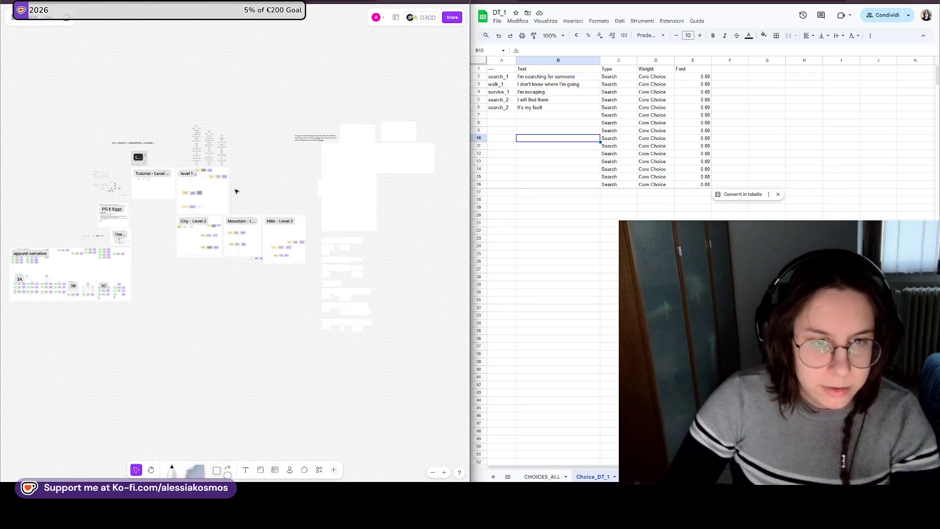
scroll(202, 194, up, 3)
scroll(191, 184, up, 3)
scroll(186, 181, up, 5)
- Put the 'Toward the ruins' sticky text into cell B5
click(199, 184)
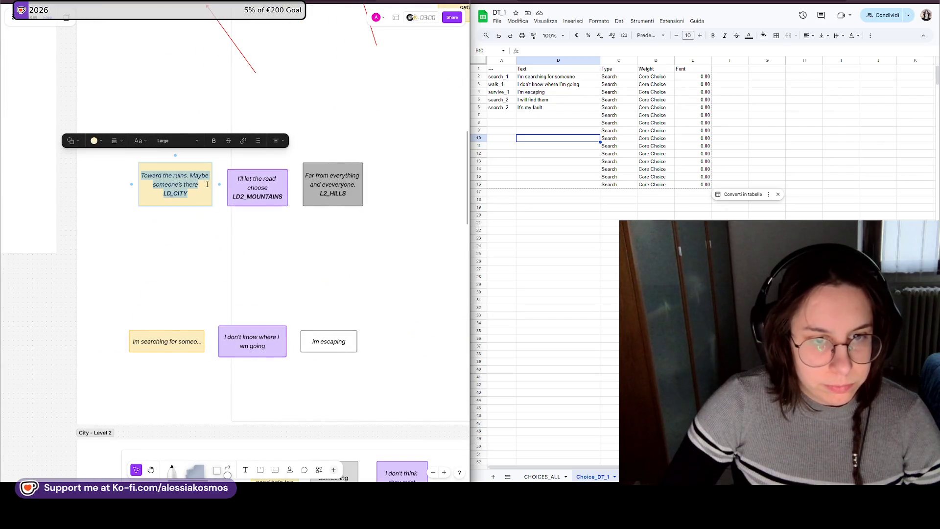
scroll(209, 195, down, 2)
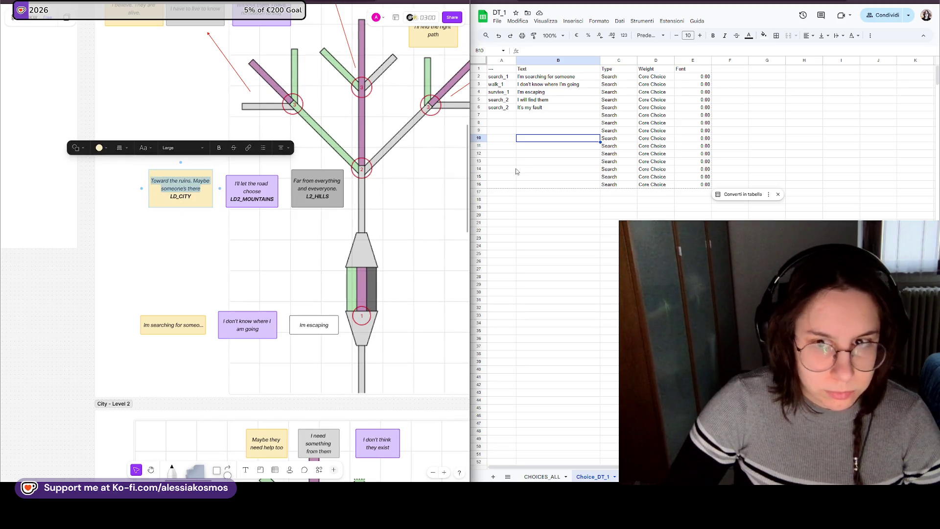
click(531, 109)
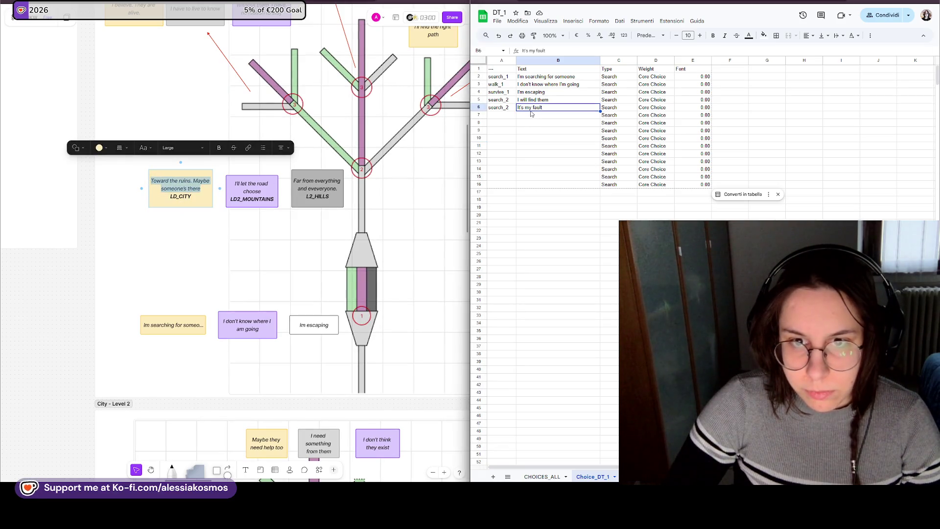
click(525, 100)
text(Toward the ruins. Maybe someone's there)
- Replace B6's 'It's my fault' with 'I'll let the road choose' and label row 6 survive_2
click(529, 108)
click(235, 182)
drag(236, 182, 263, 193)
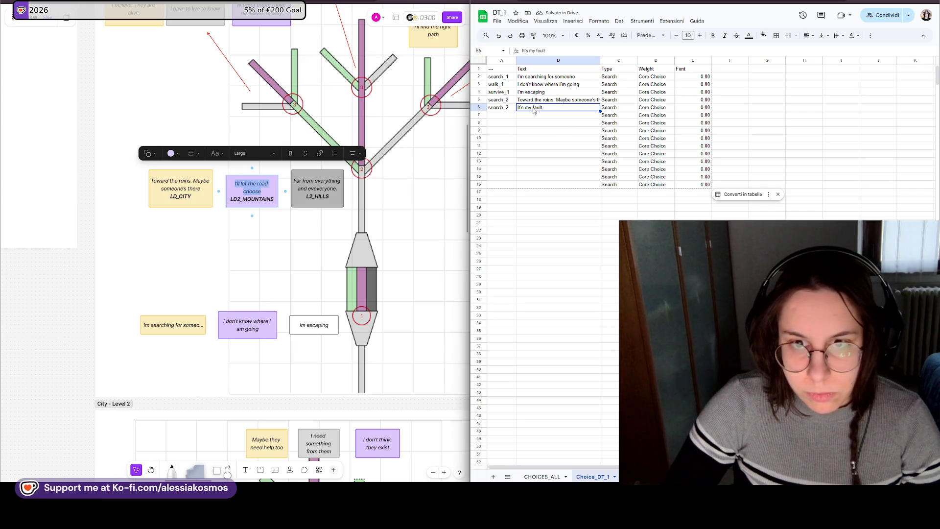
key(ctrl+v)
click(498, 108)
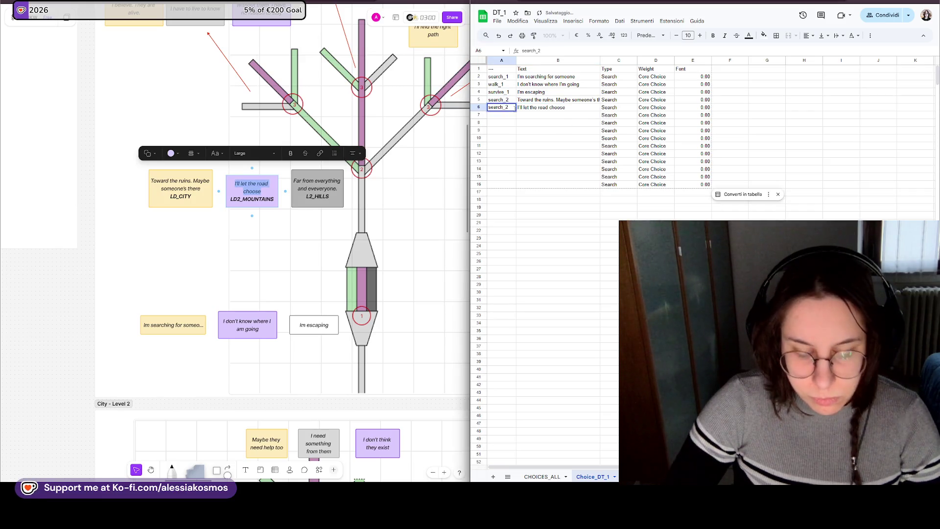
text(surviv)
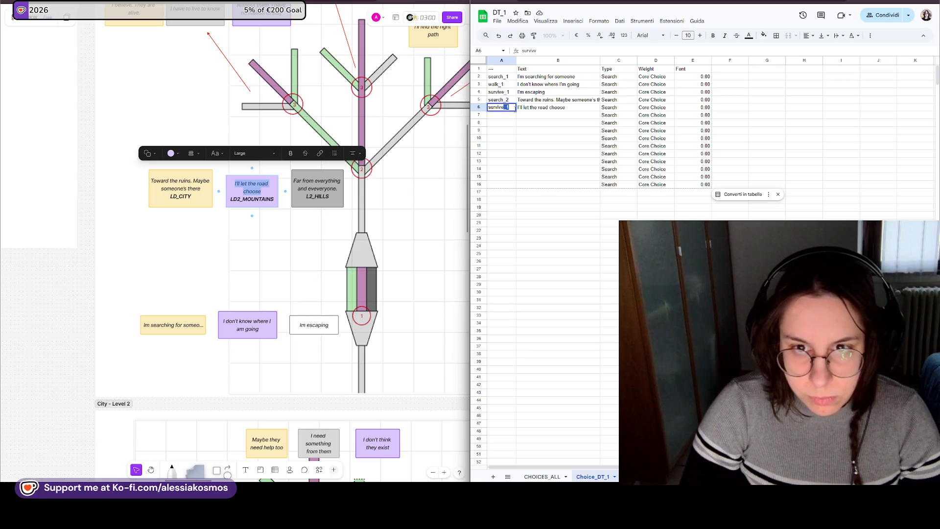
text(e_2)
key(Return)
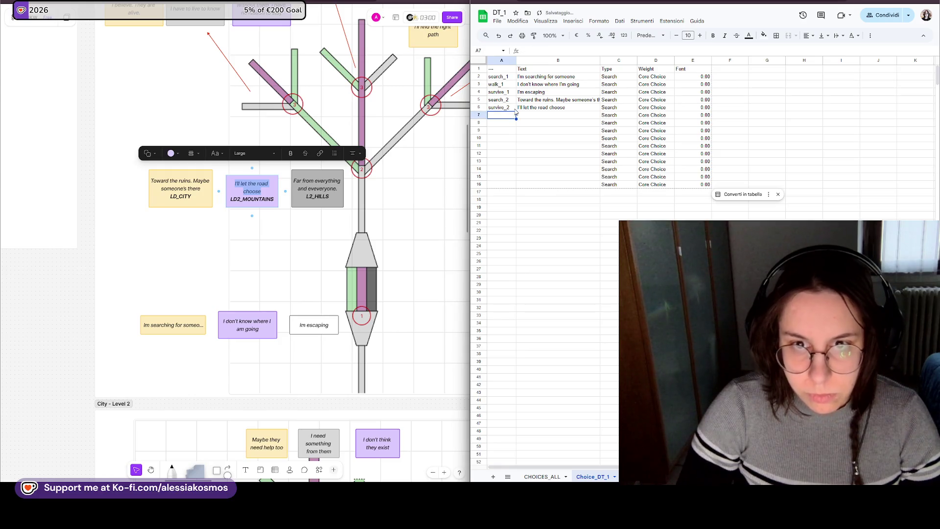
key(Up)
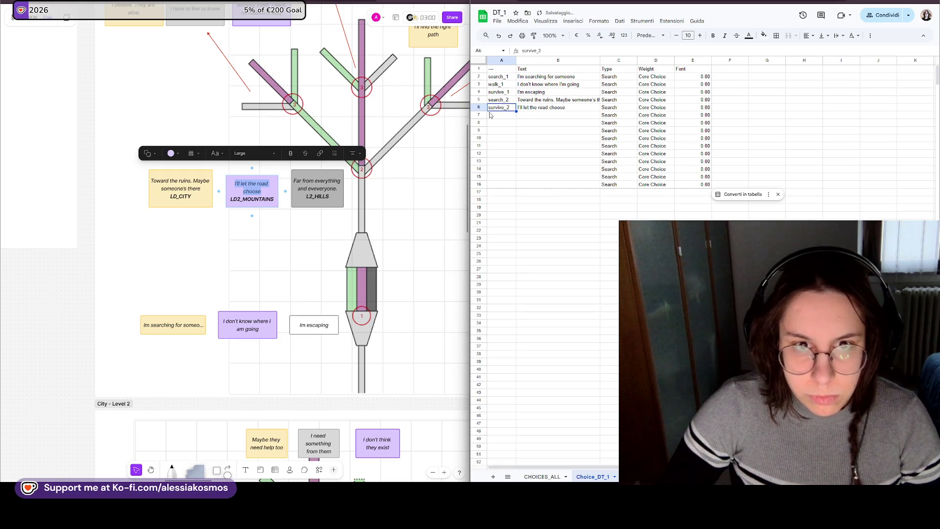
- Place the 'Far from everything and everyone' sticky text in cell B7
drag(294, 179, 338, 189)
key(ctrl+c)
click(507, 116)
key(ctrl+v)
click(503, 115)
key(ctrl+x)
click(537, 115)
key(ctrl+v)
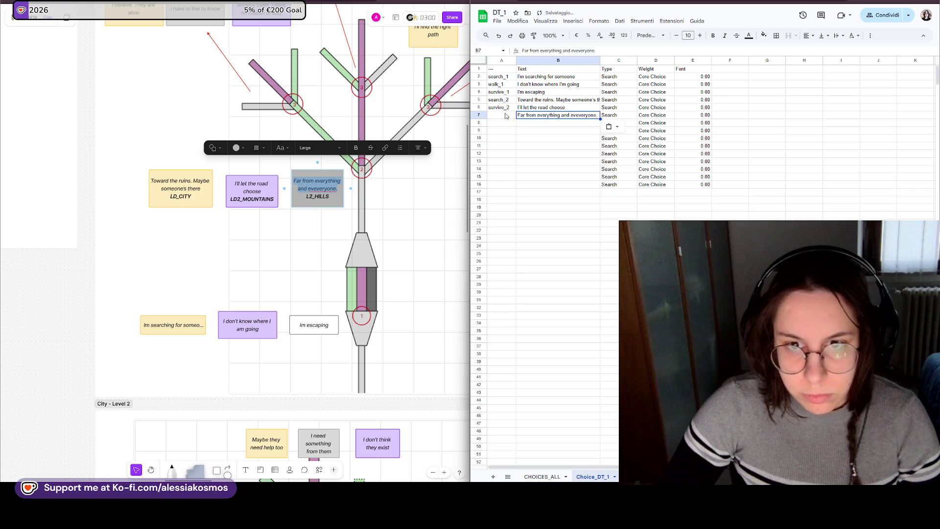
- Relabel rows 6 and 7 as walk_2 and survive_2
click(505, 110)
key(ctrl+c)
click(507, 116)
key(ctrl+v)
text(walk_1)
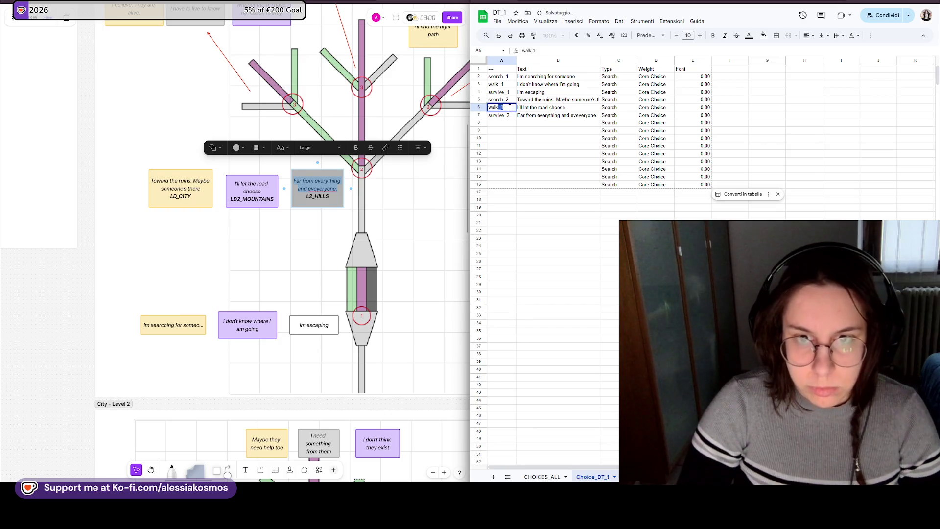
key(BackSpace)
text(2)
key(Return)
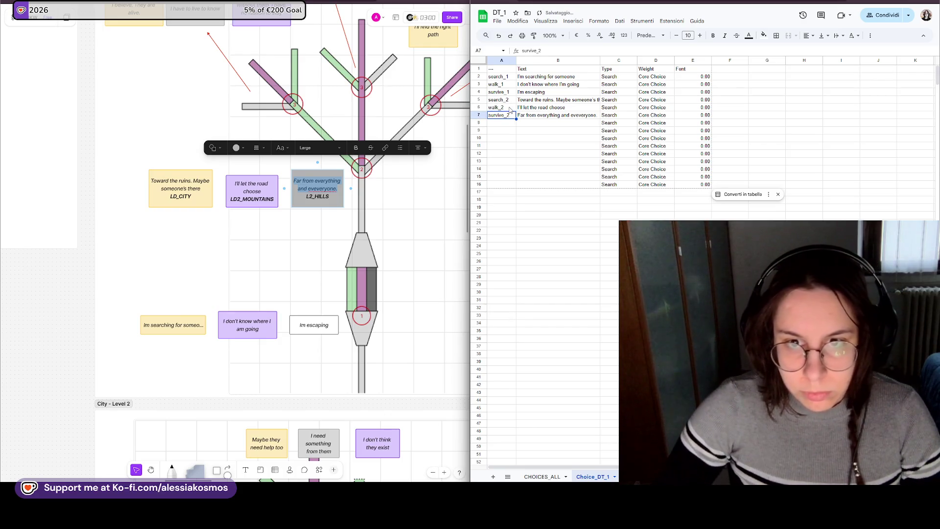
click(532, 124)
scroll(302, 163, up, 4)
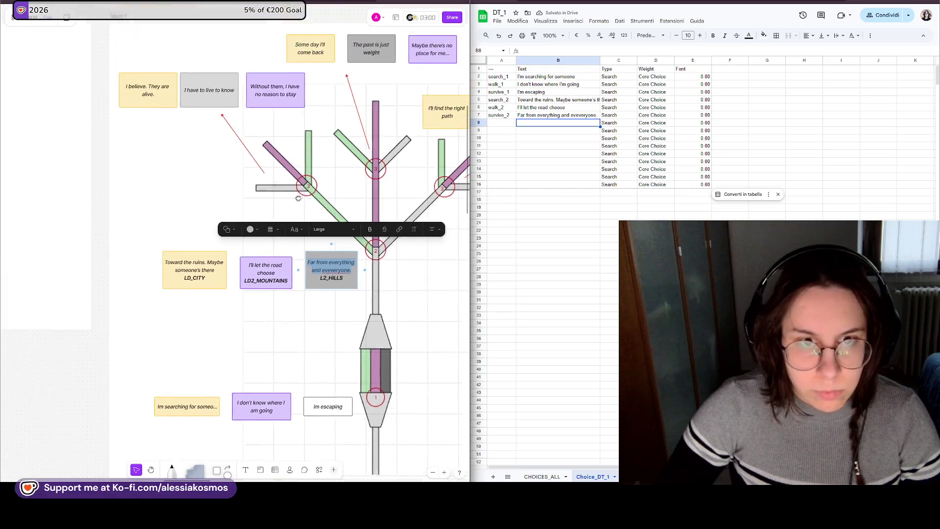
- Copy the 'I believe. They are alive.' level 1 note and paste it into cell B8
click(302, 164)
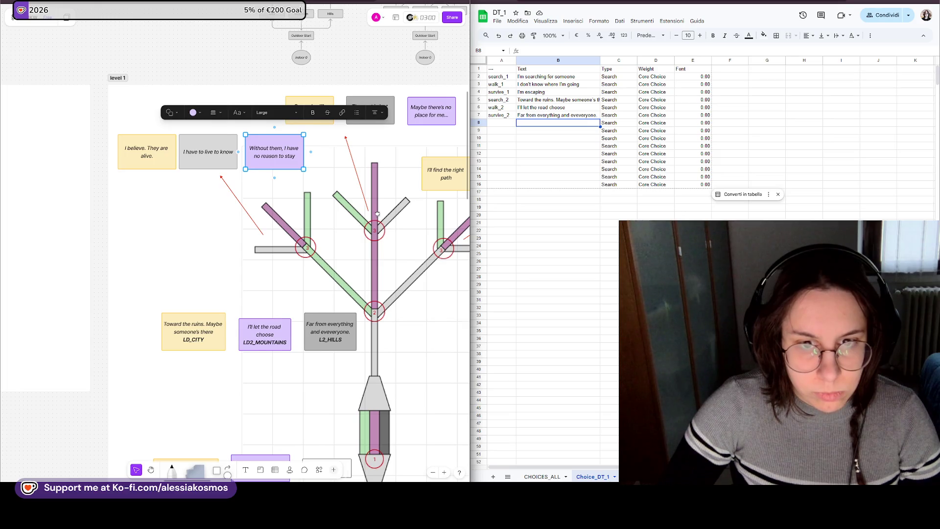
drag(376, 213, 307, 211)
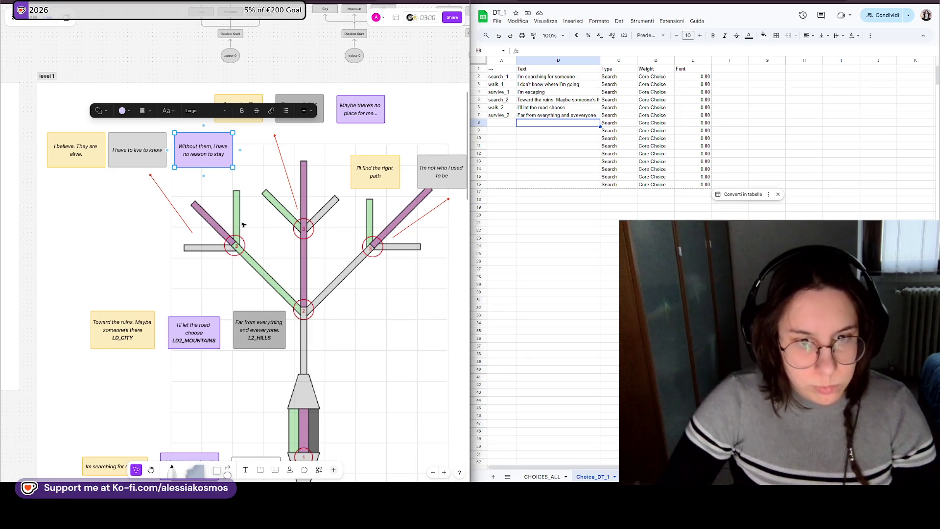
click(82, 155)
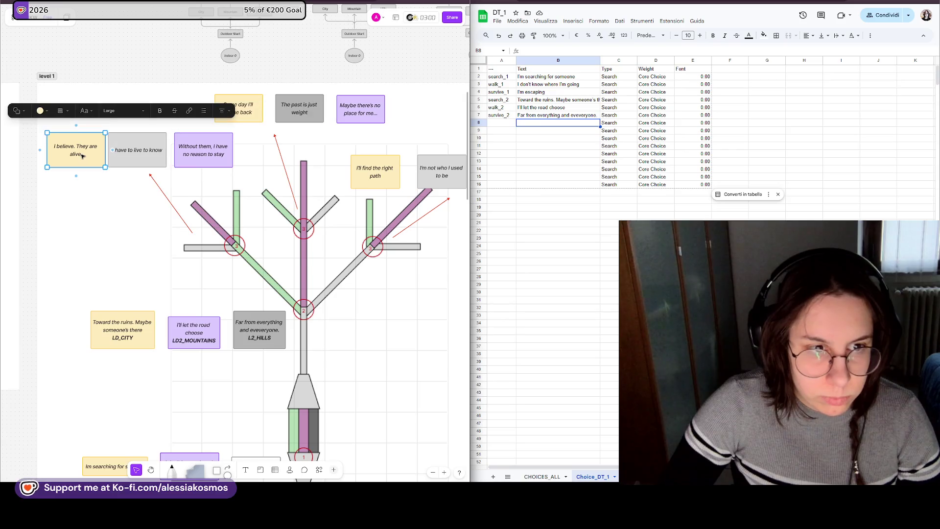
key(ctrl+c)
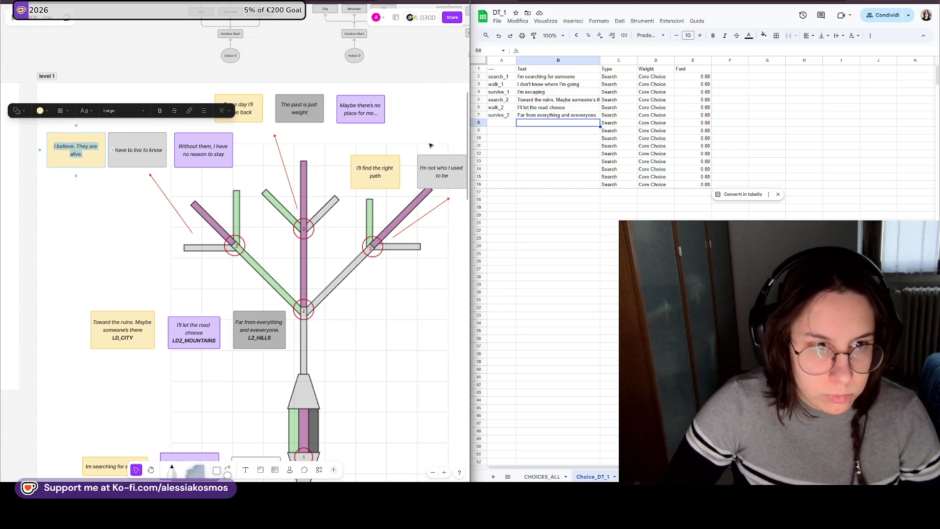
click(540, 123)
key(ctrl+v)
- Copy the rows 5–7 labels into rows 8–10 and renumber them search_3, walk_3, survive_3
click(504, 125)
click(506, 100)
shift+click(505, 115)
key(ctrl+c)
key(ctrl+v)
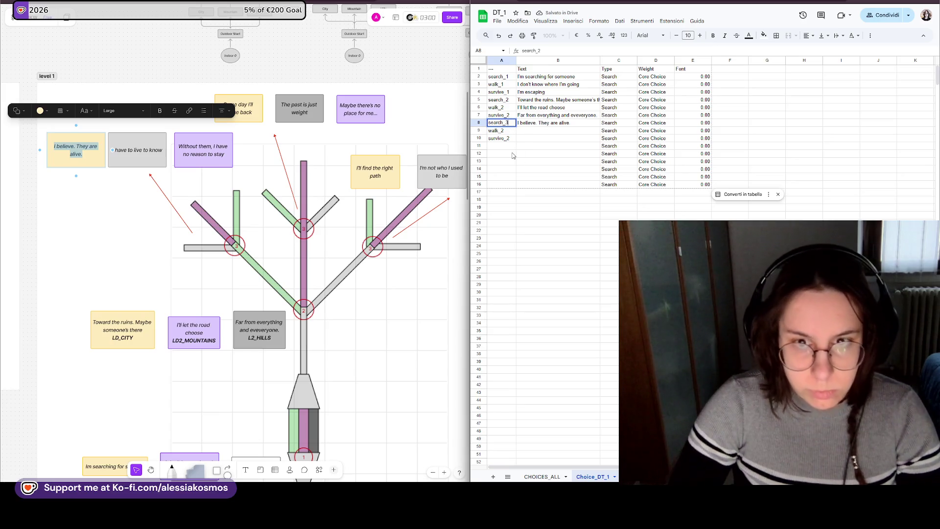
text(search_3)
key(Return)
text(walk_3)
double_click(508, 139)
key(BackSpace)
text(3)
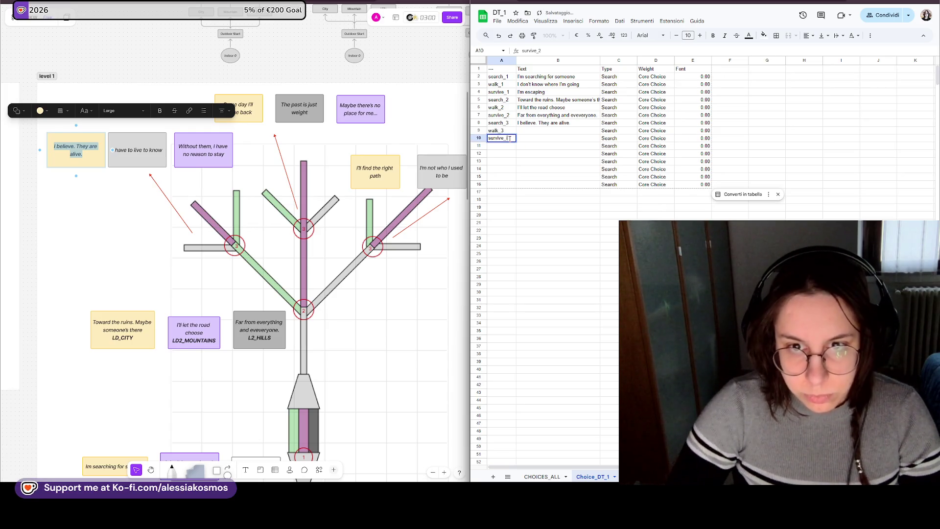
key(Return)
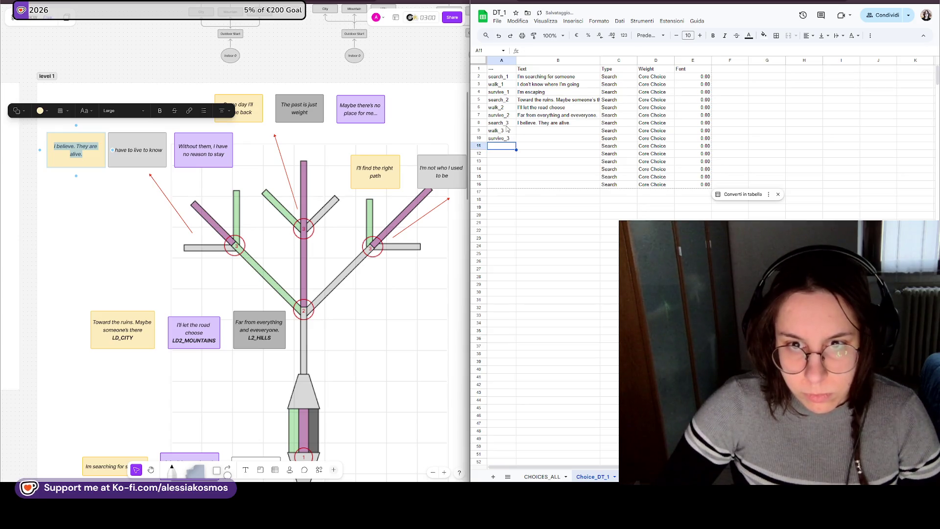
- Fill rows 11–13 with search_4, walk_4 and survive_4
drag(500, 123, 504, 139)
click(501, 147)
key(ctrl+v)
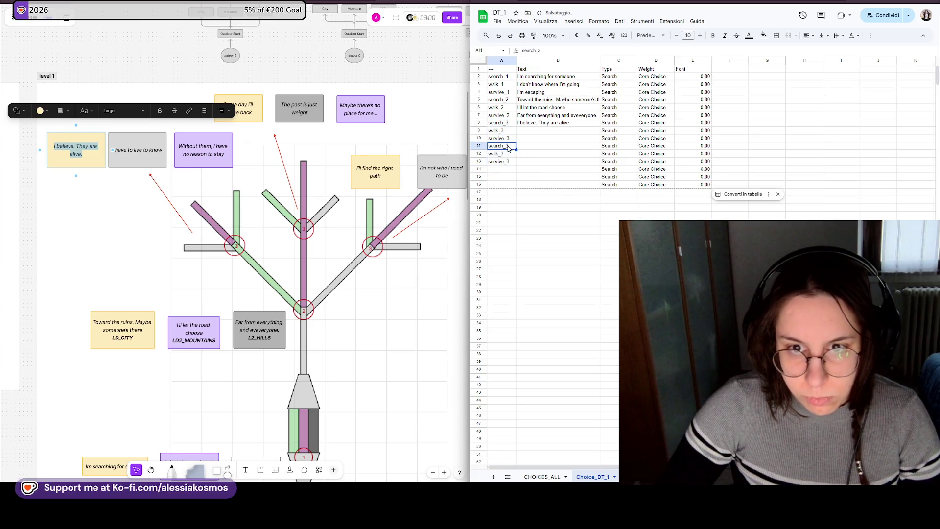
key(BackSpace)
text(4)
key(Return)
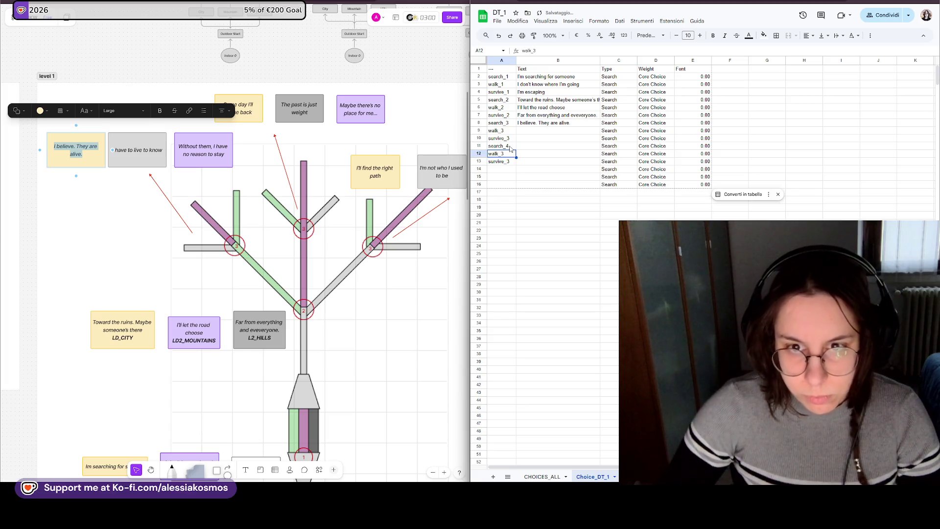
key(Return)
text(4)
key(Return)
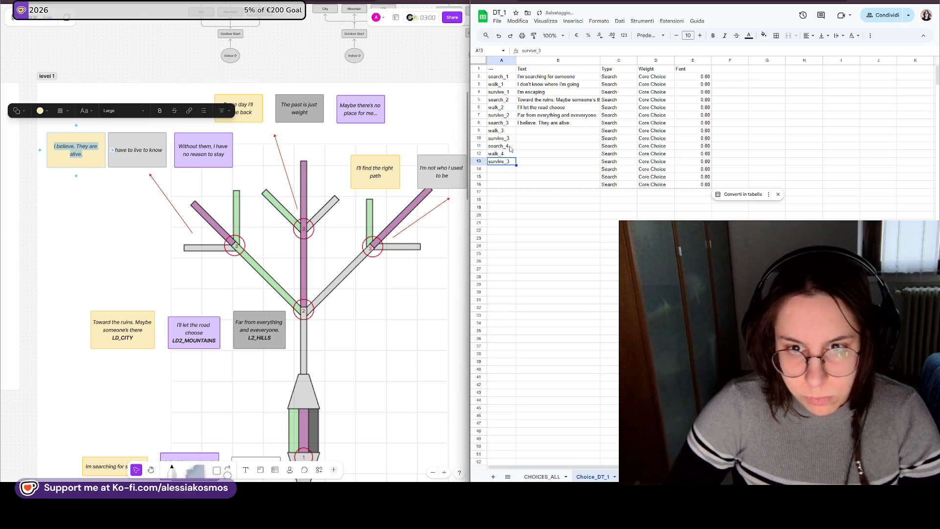
text(4)
key(Return)
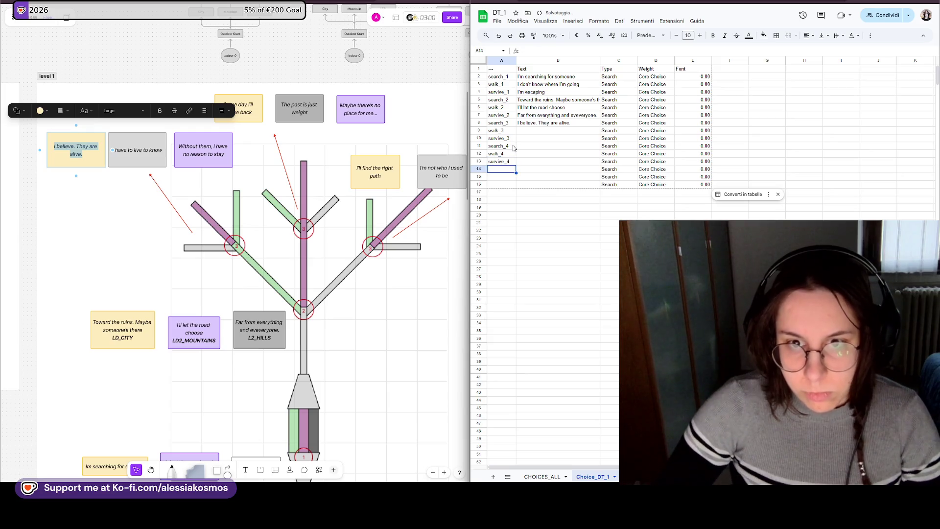
- Fill rows 14–16 with search_5, walk_5 and survive_5
drag(506, 147, 508, 167)
click(507, 170)
key(ctrl+v)
double_click(512, 169)
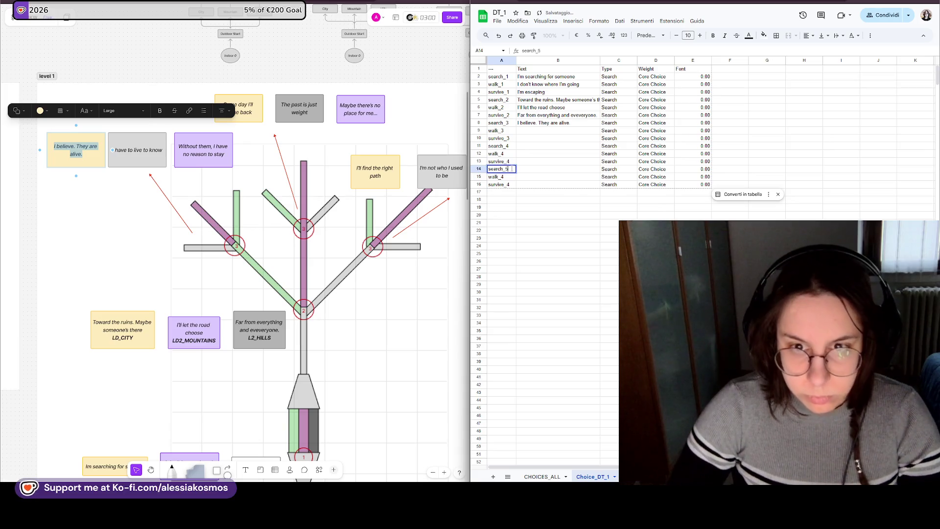
key(BackSpace)
text(5)
key(Return)
key(Return)
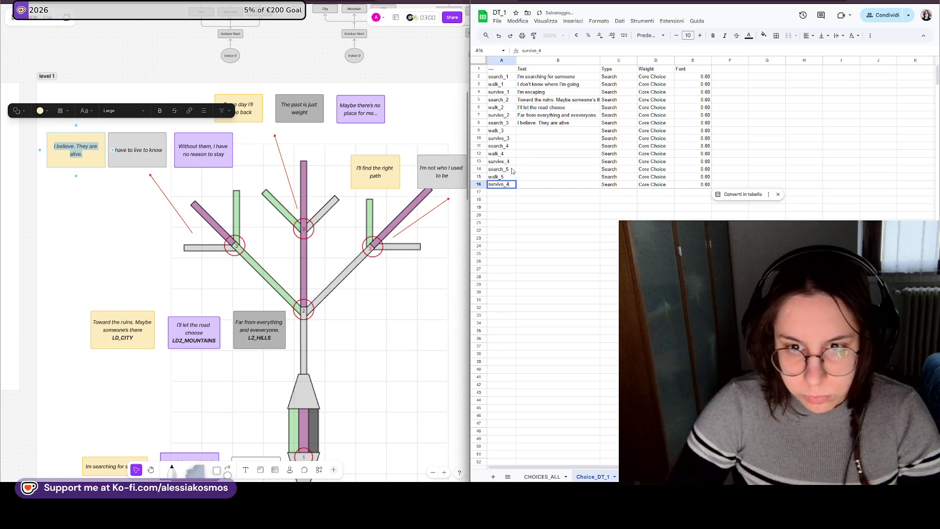
key(BackSpace)
text(5)
key(Return)
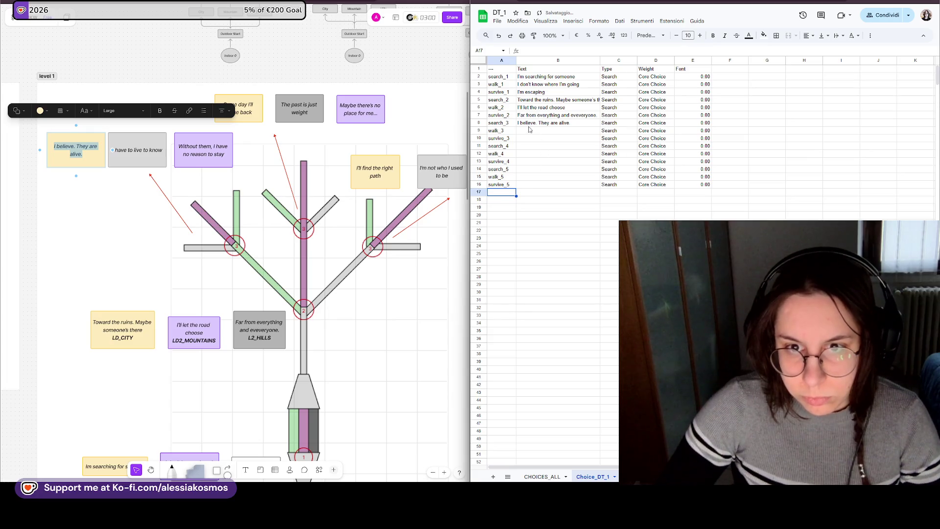
- Dismiss the table suggestion and copy the row 6–8 texts for reuse from B9
click(526, 108)
drag(526, 108, 527, 123)
key(ctrl+c)
click(526, 132)
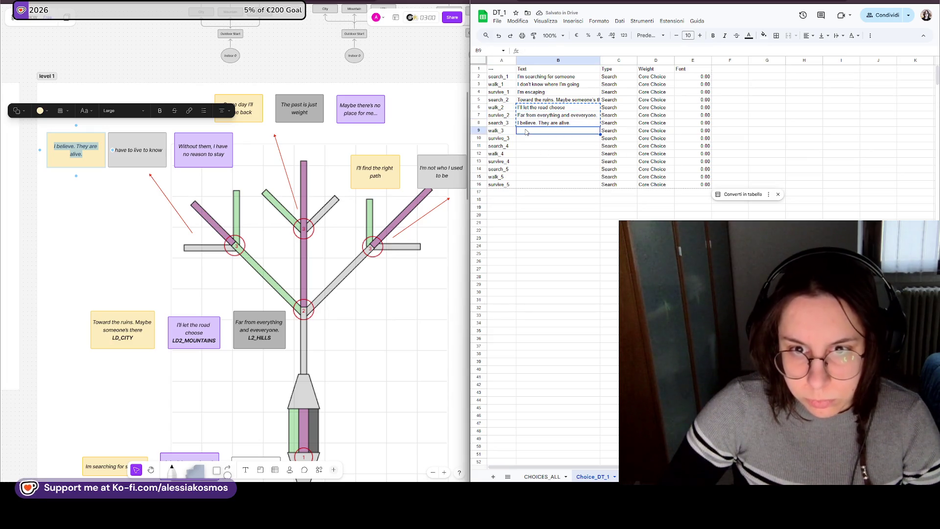
- Fill B9 and B10 with "I believe. They are alive." and "I have to live to know" from the notes
click(85, 153)
drag(85, 153, 42, 133)
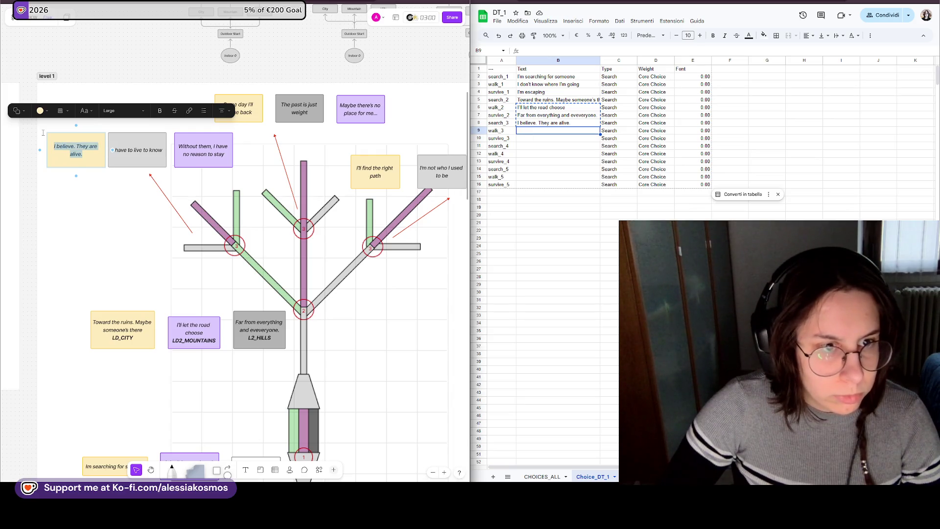
key(ctrl+c)
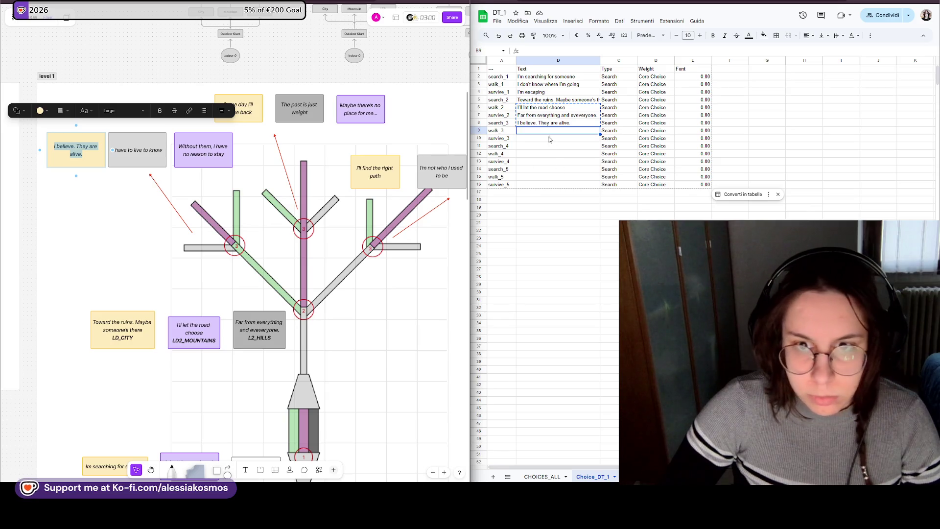
click(523, 132)
key(ctrl+v)
key(Return)
click(130, 150)
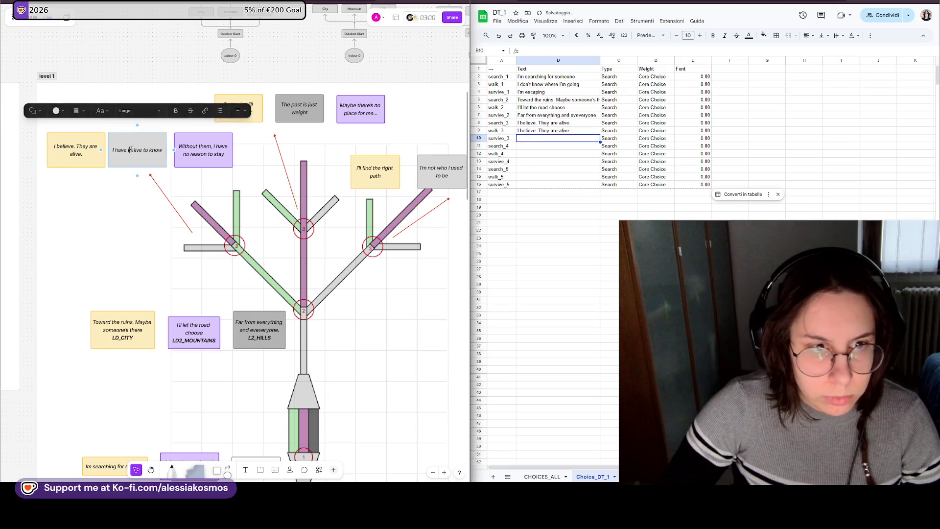
click(544, 139)
key(ctrl+v)
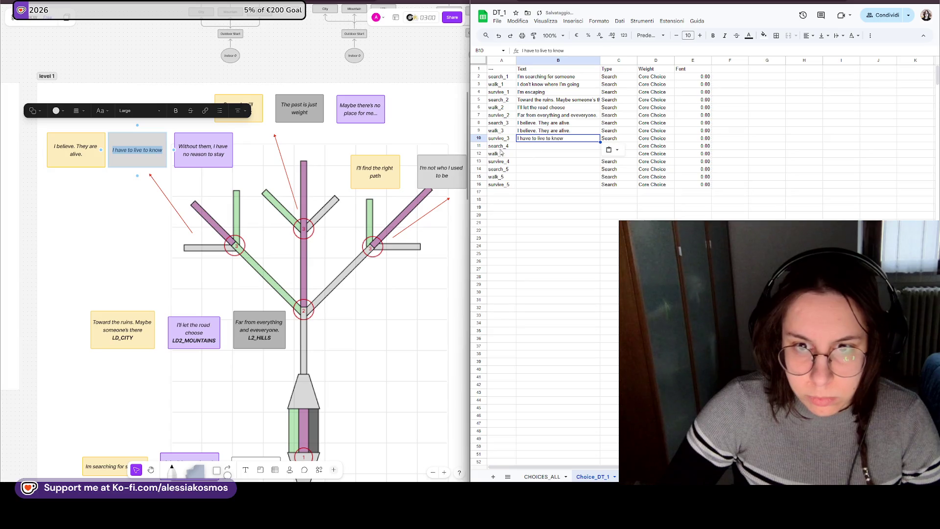
- Add the "Without them" line in B11, then shift the three texts up to start at row 8
click(183, 146)
key(ctrl+a)
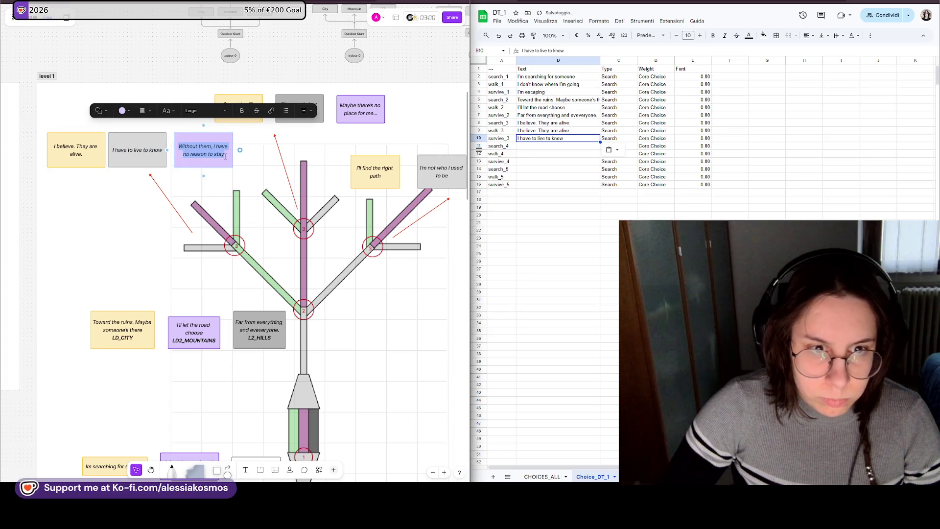
key(ctrl+c)
click(541, 146)
key(ctrl+v)
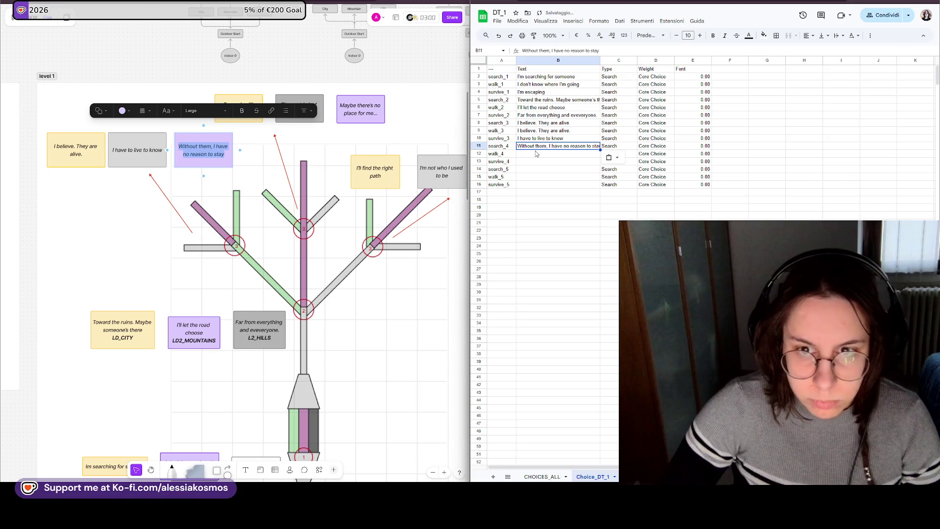
shift+click(546, 133)
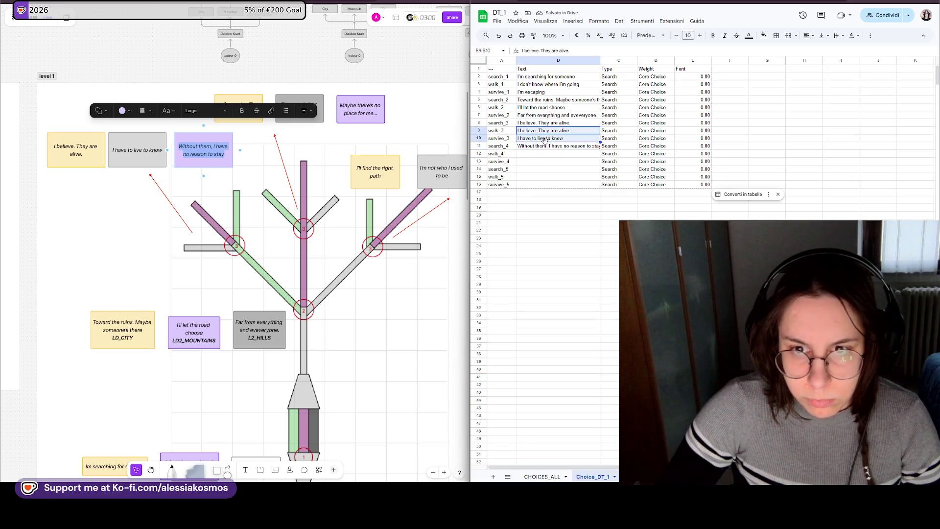
key(ctrl+c)
click(548, 124)
key(ctrl+v)
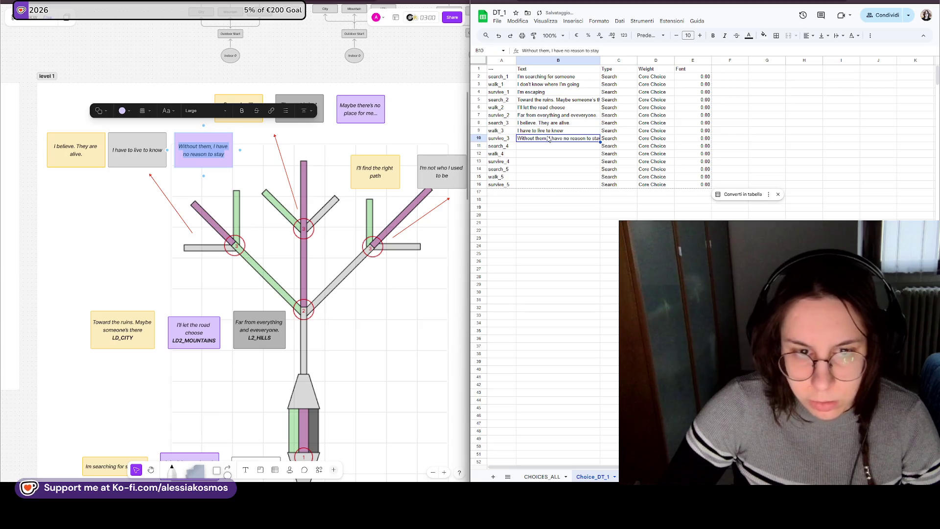
- Fill B11–B13 with "Some day I'll come back", "The past is just weight" and "Maybe there's no place for me..."
click(245, 121)
double_click(237, 110)
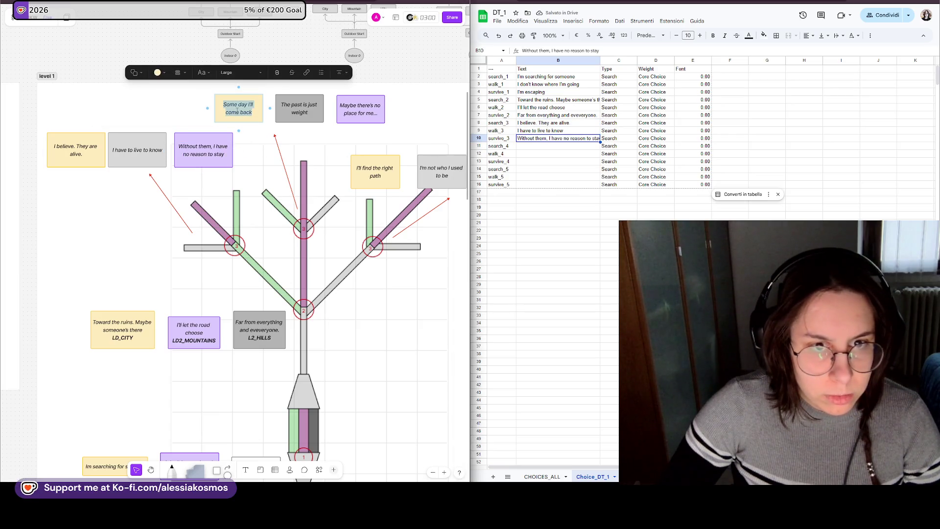
click(558, 146)
key(ctrl+v)
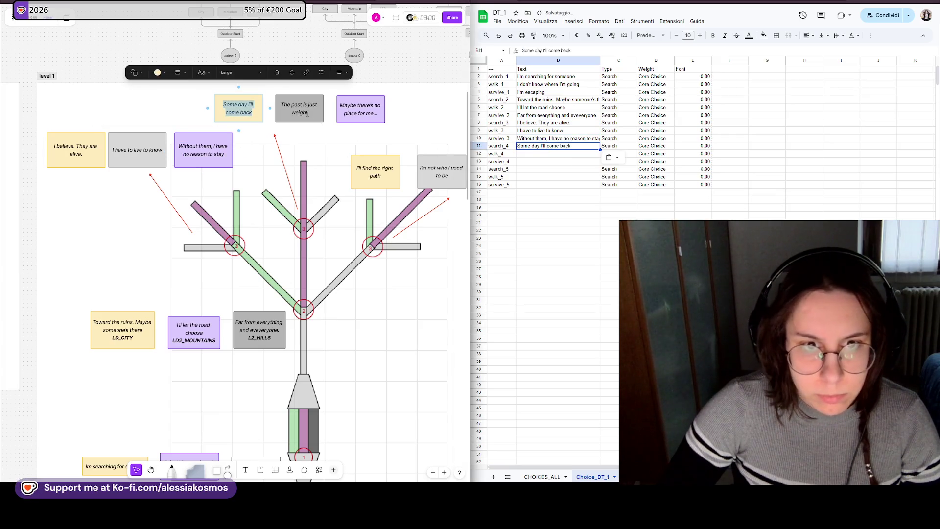
double_click(299, 109)
click(565, 156)
key(ctrl+v)
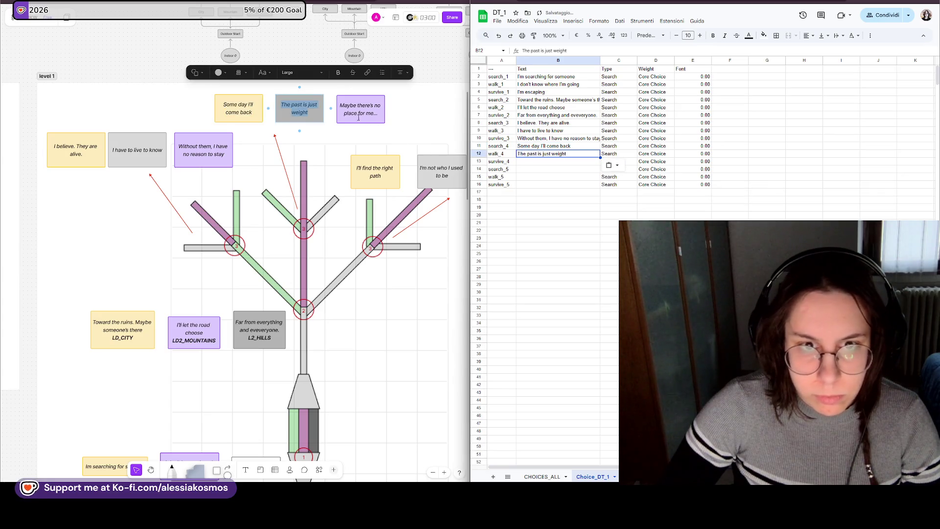
double_click(359, 116)
click(558, 161)
key(ctrl+v)
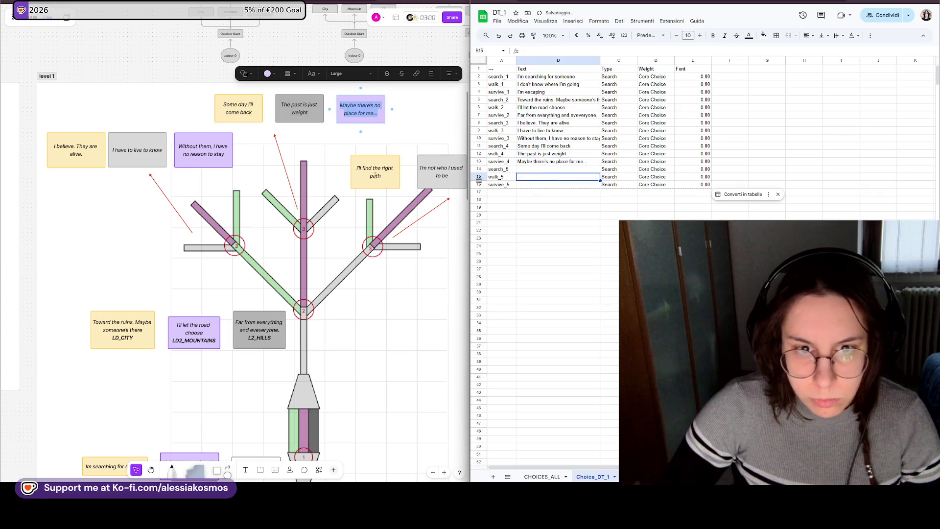
- Fill B14 and walk_5's B15 with "I'll find the right path" and "I'm not who I used to be"
double_click(375, 171)
click(514, 184)
click(559, 170)
key(ctrl+v)
click(559, 192)
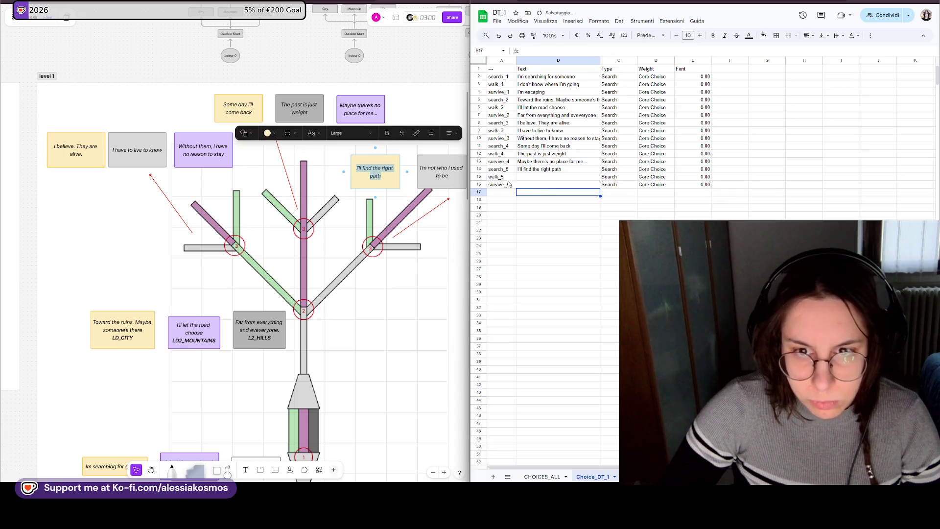
double_click(434, 169)
click(530, 179)
key(ctrl+v)
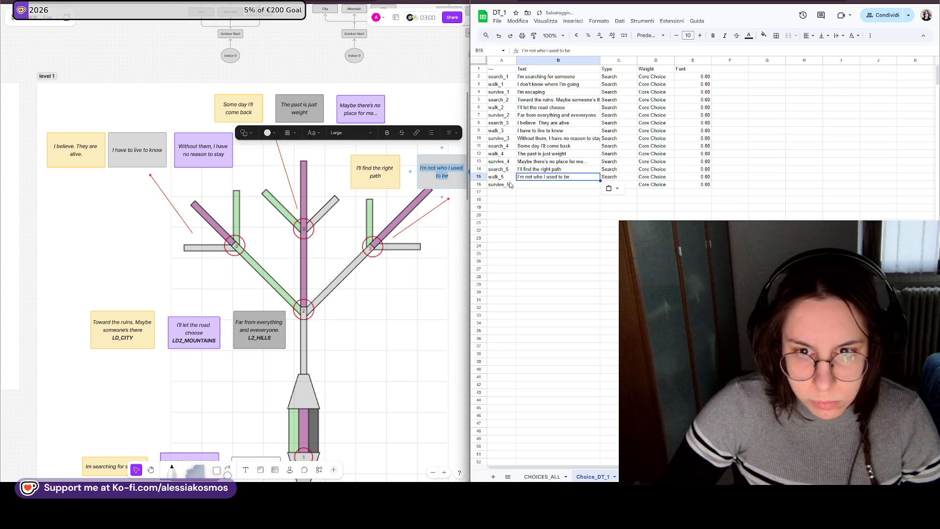
scroll(402, 386, right, 3)
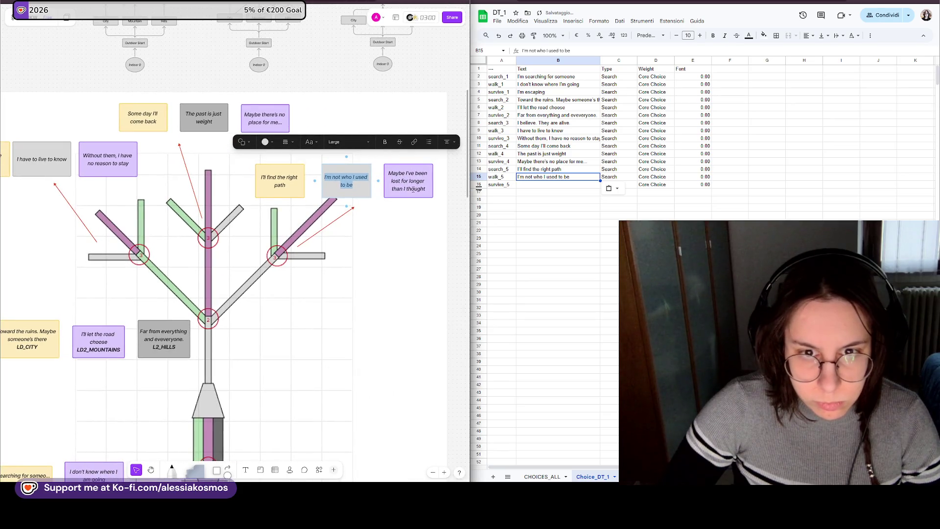
- Give survive_5's B16 the purple note's "Maybe I've been lost for longer…" line
double_click(413, 188)
key(ctrl+c)
click(559, 184)
key(ctrl+v)
click(557, 201)
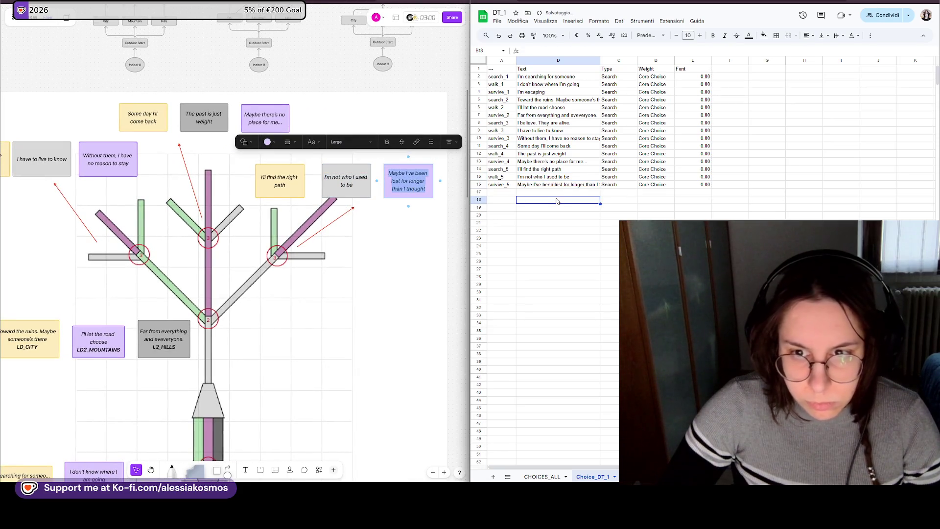
click(640, 214)
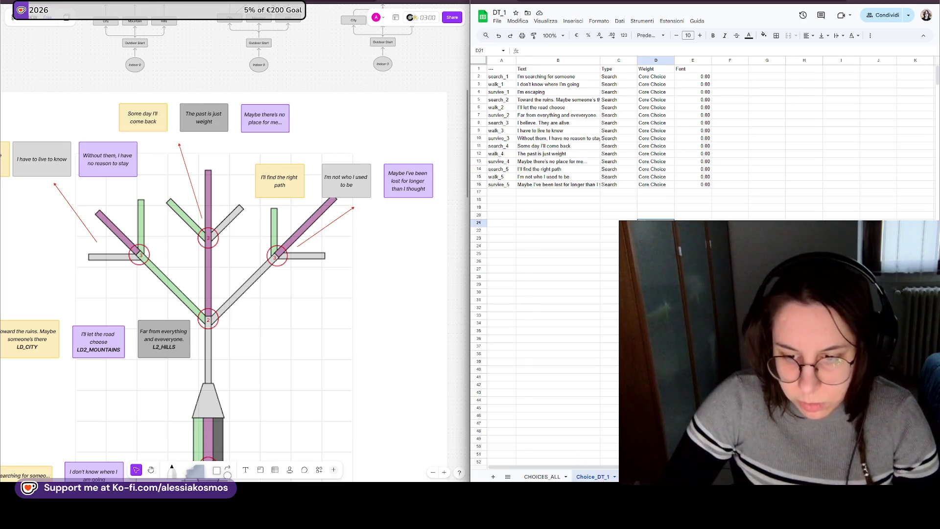
- Copy the choice IDs A2:A16 from Choice_DT_1 and move to the empty headers-only sheet
click(611, 478)
scroll(426, 325, down, 2)
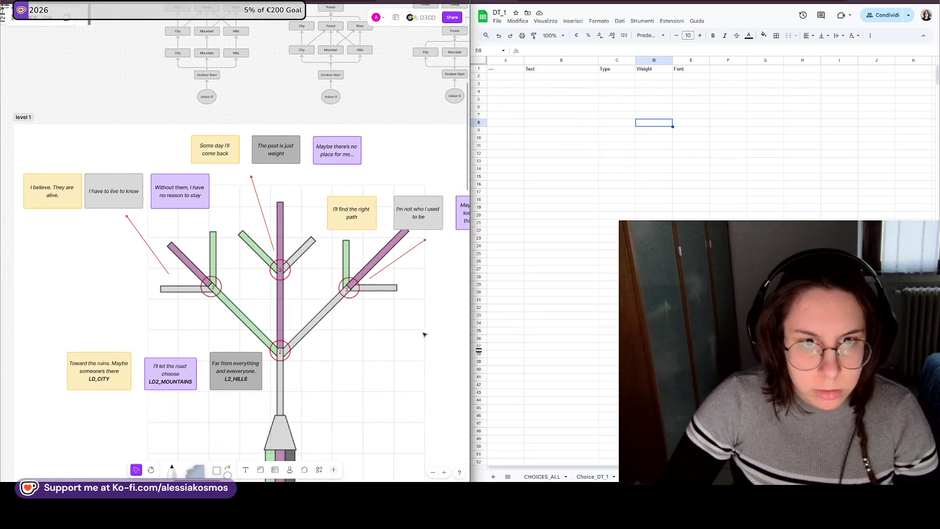
scroll(415, 332, up, 2)
scroll(311, 324, down, 2)
scroll(288, 322, down, 2)
scroll(298, 335, down, 2)
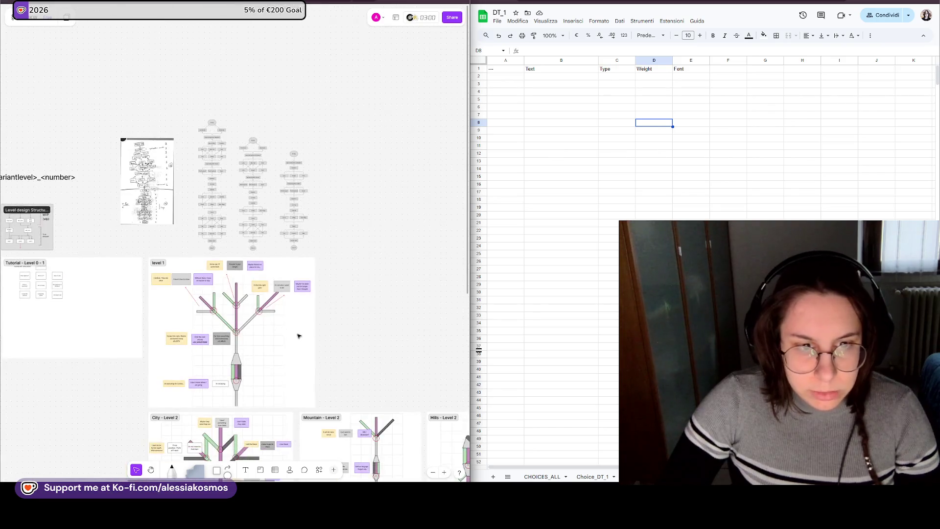
scroll(250, 273, up, 2)
scroll(120, 273, up, 2)
scroll(124, 279, up, 2)
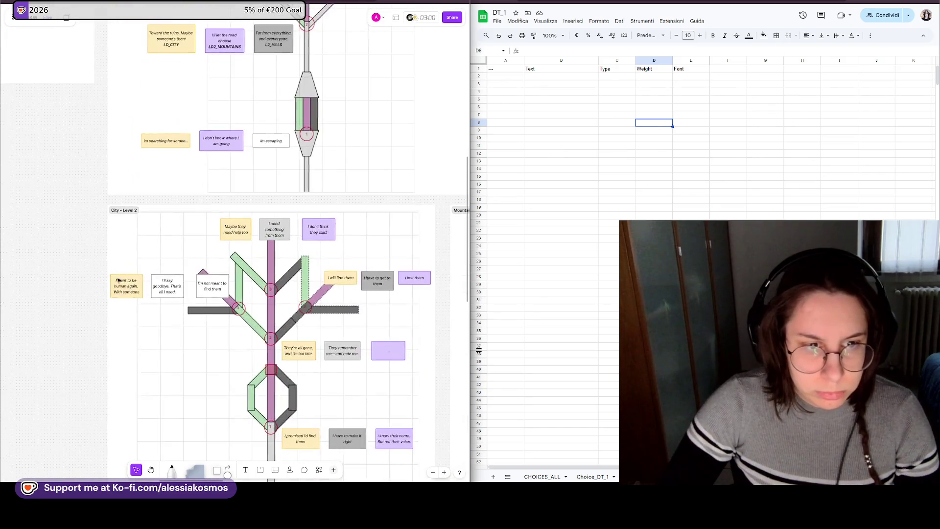
scroll(127, 285, up, 2)
click(592, 476)
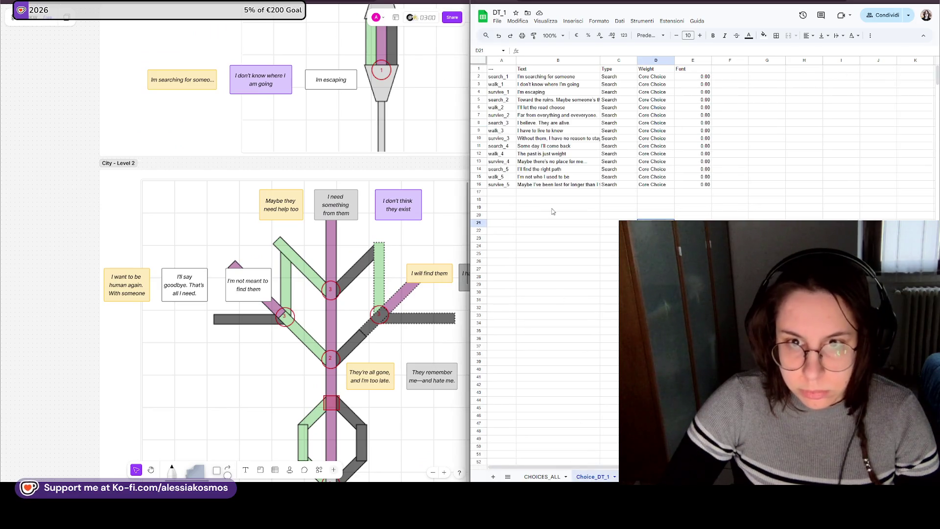
drag(506, 76, 509, 187)
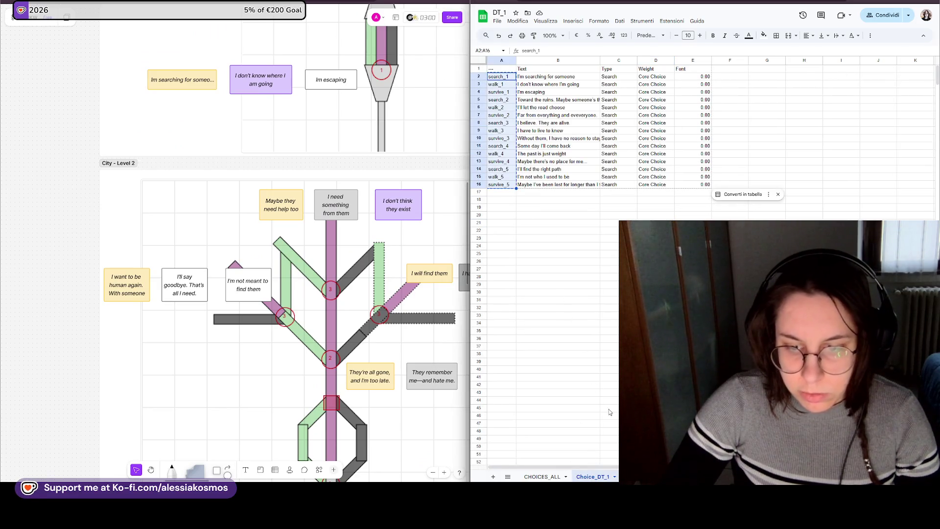
key(ctrl+Page_Down)
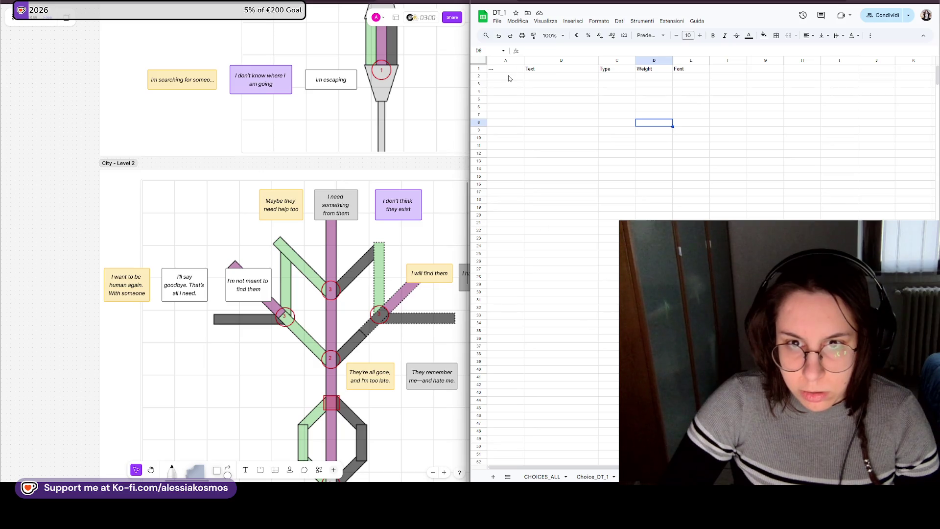
- Paste the IDs at A2, rename A2 to city_search_1 and give B2 "I promised I'd find them"
click(508, 78)
key(ctrl+v)
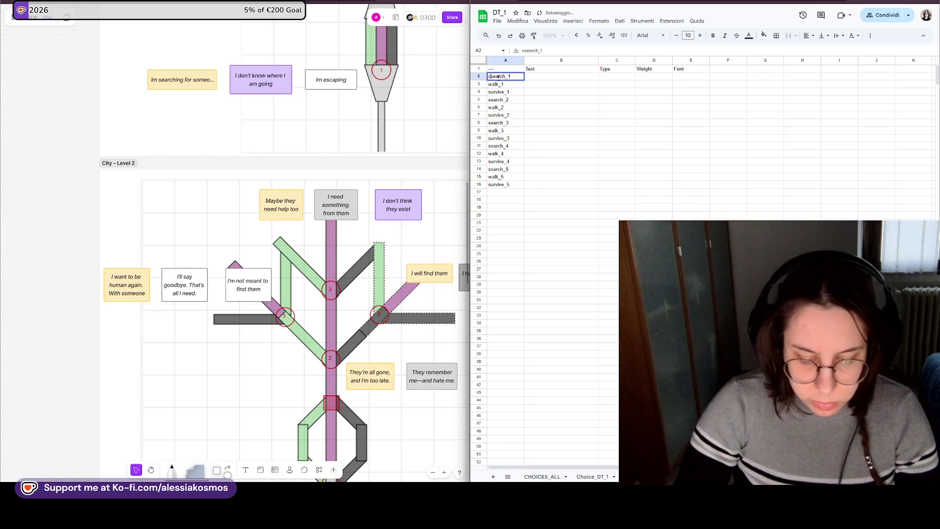
text(city_)
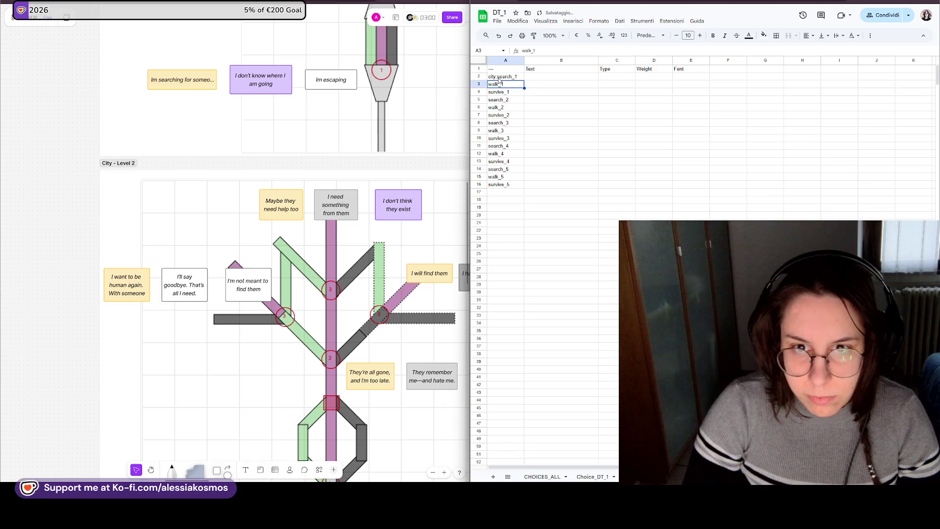
key(BackSpace)
text(_)
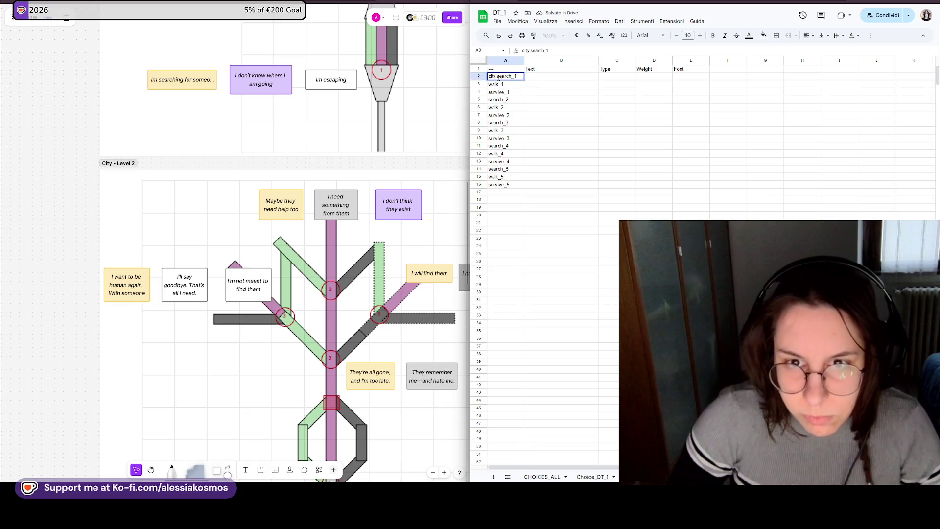
key(Return)
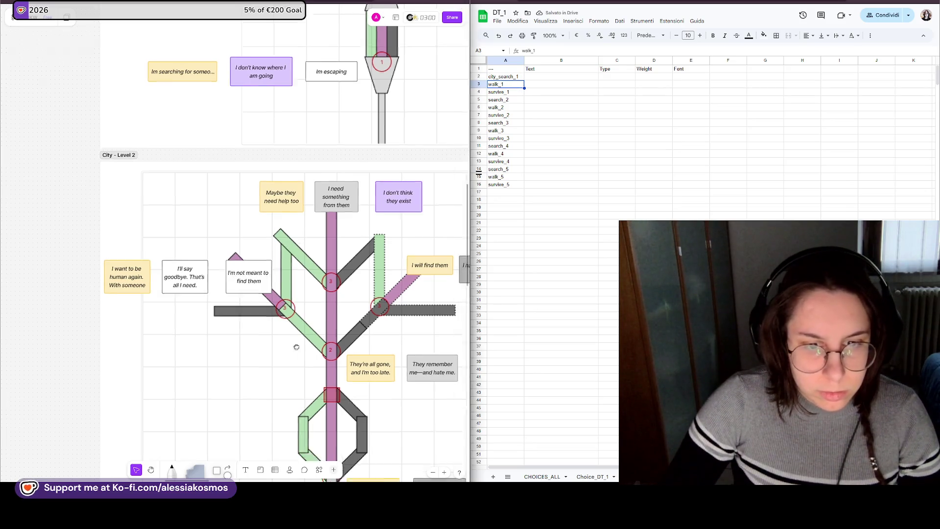
scroll(291, 254, down, 5)
scroll(293, 262, up, 1)
scroll(293, 262, up, 1)
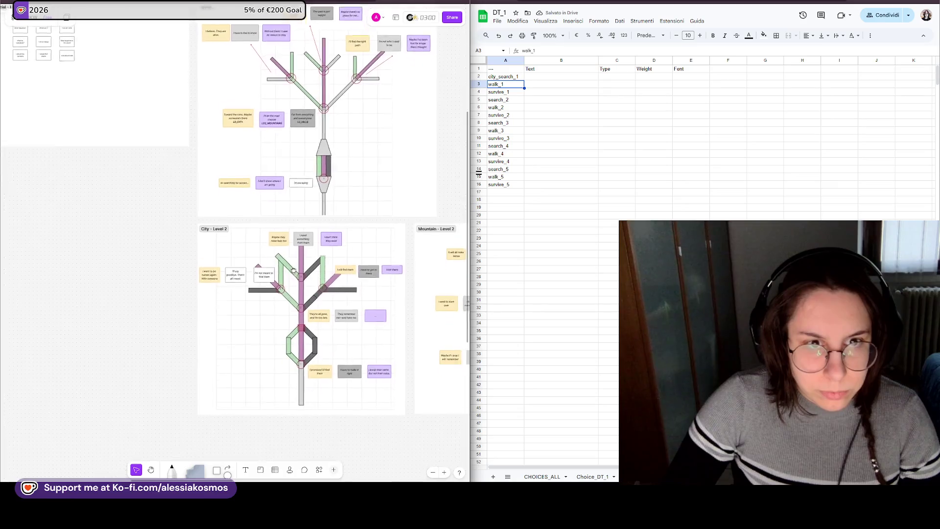
scroll(267, 360, up, 2)
click(317, 298)
double_click(318, 299)
key(ctrl+a)
key(ctrl+c)
click(543, 77)
key(ctrl+v)
- Rename A3 to city_walk_1 and give B3 "I have to make it right"
click(508, 83)
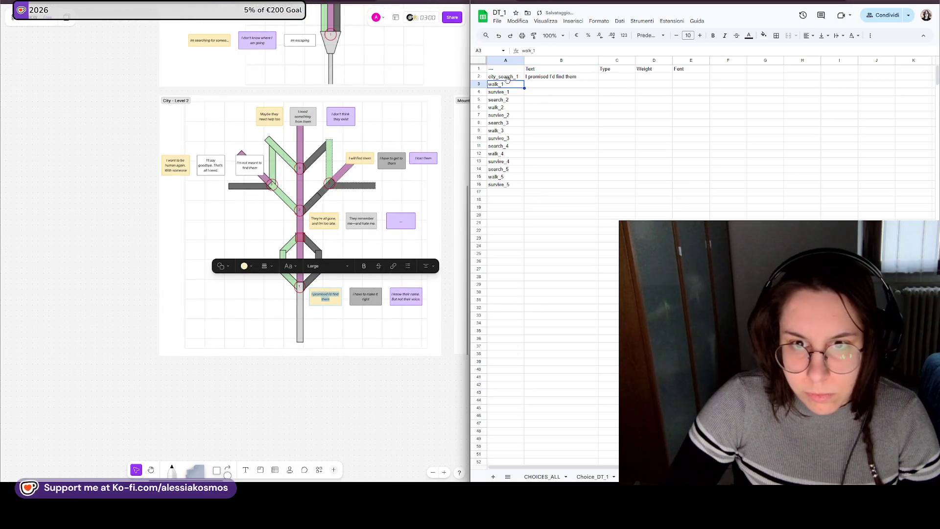
click(502, 78)
click(498, 85)
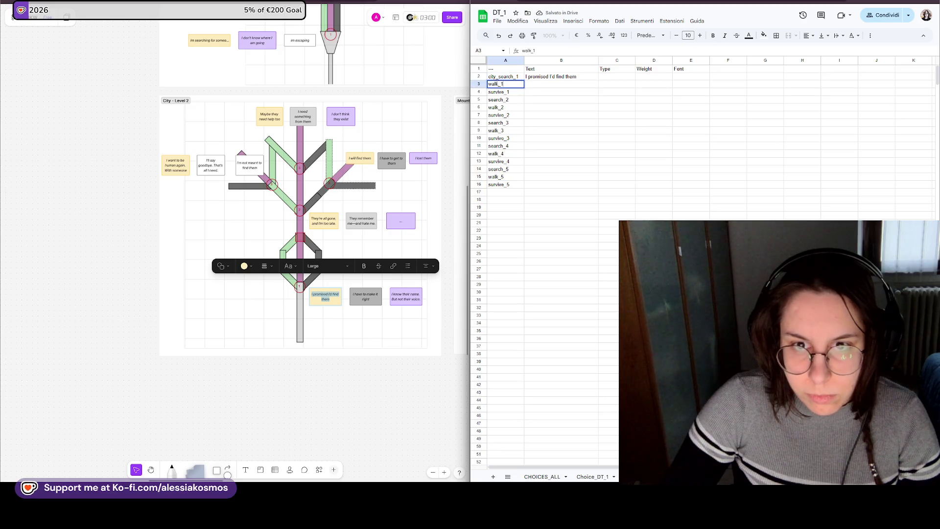
text(city_)
click(491, 92)
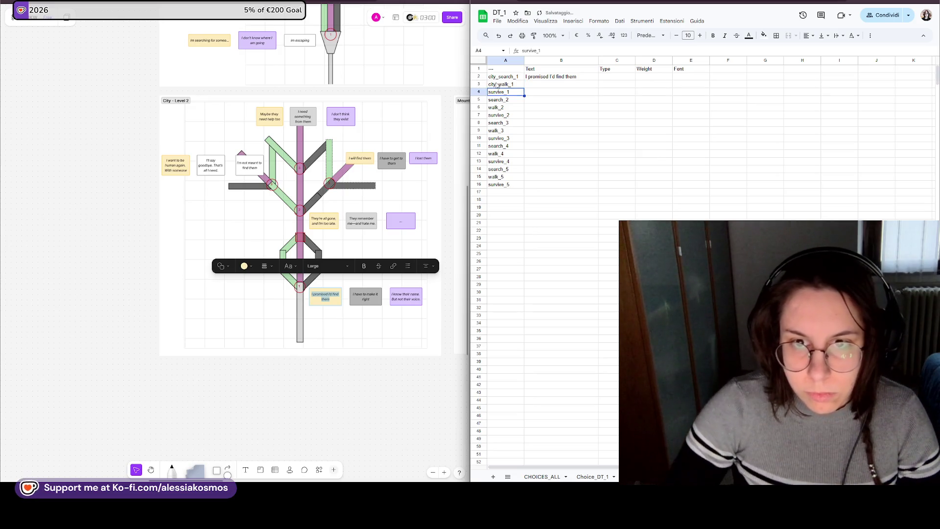
double_click(364, 295)
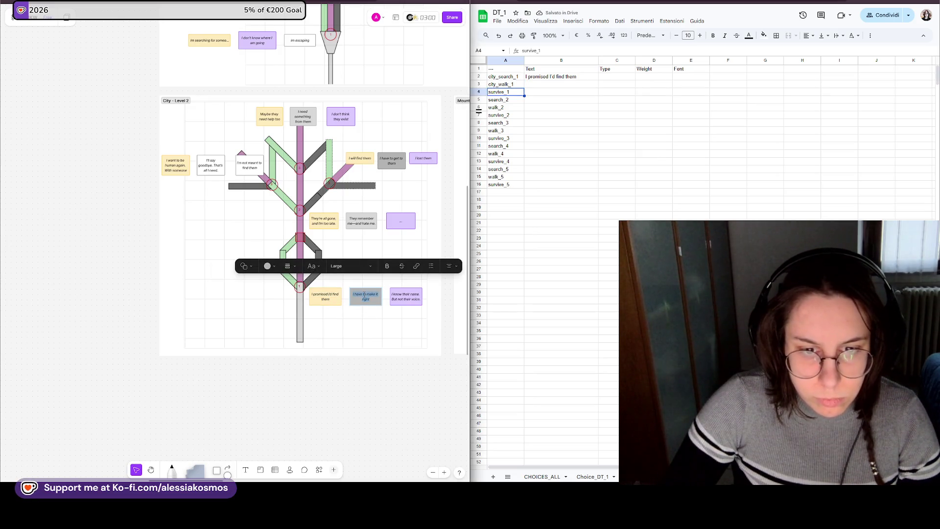
click(547, 84)
key(ctrl+v)
- Give B4 "I know their name…" and rename A4 to city_survive_1
click(406, 296)
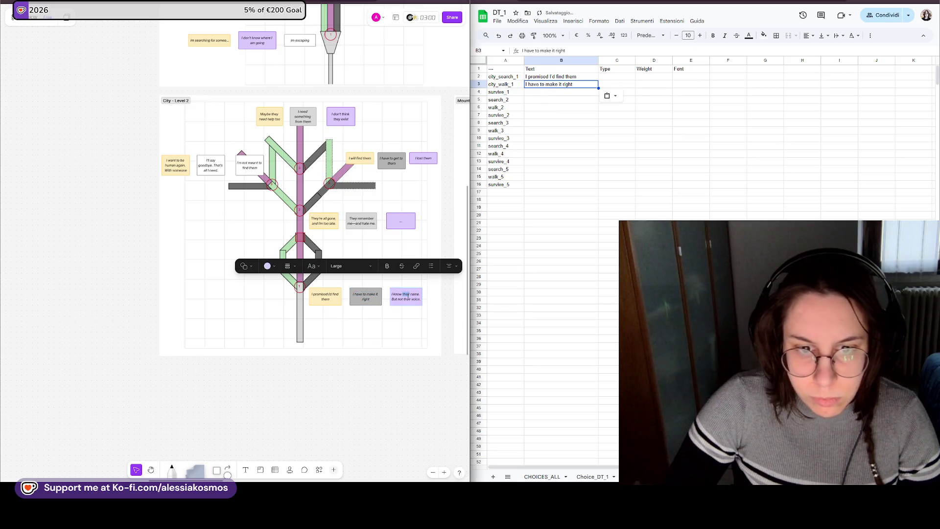
key(Down)
key(ctrl+v)
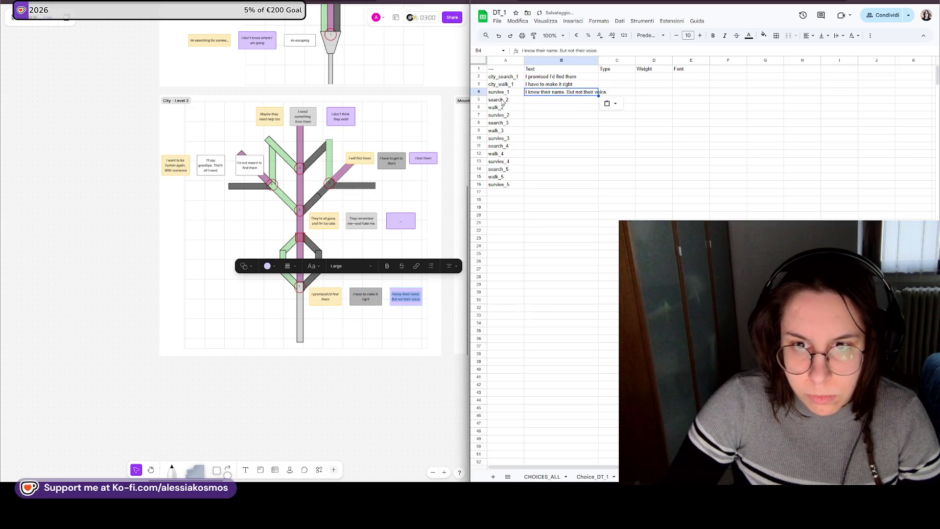
double_click(494, 94)
text(city_)
key(Return)
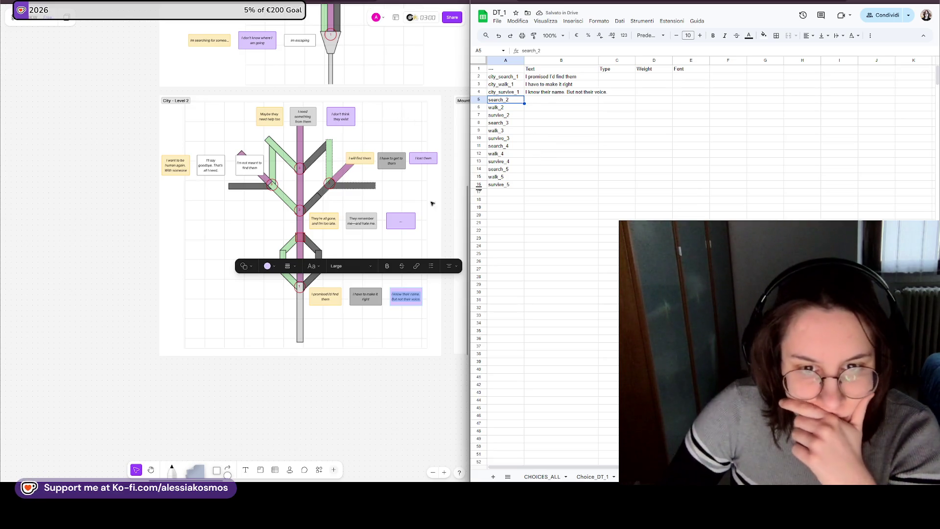
click(407, 204)
click(452, 200)
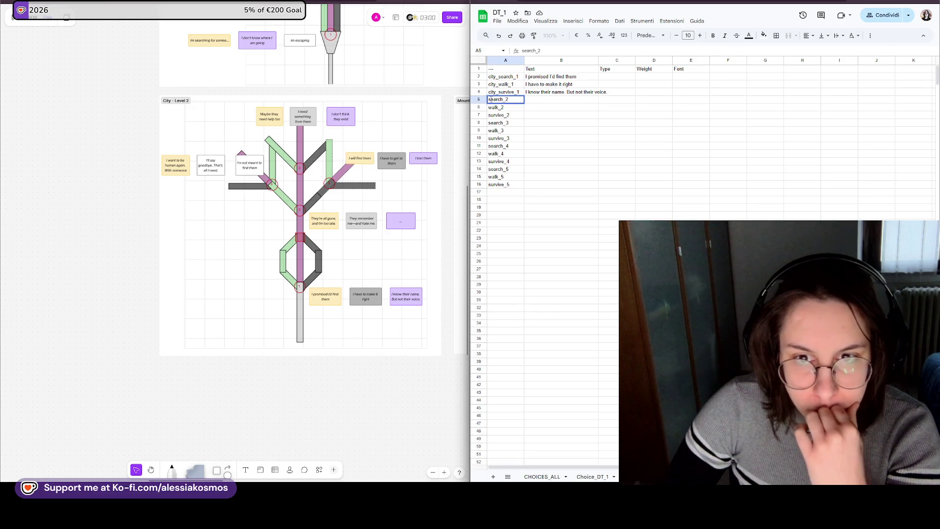
double_click(492, 99)
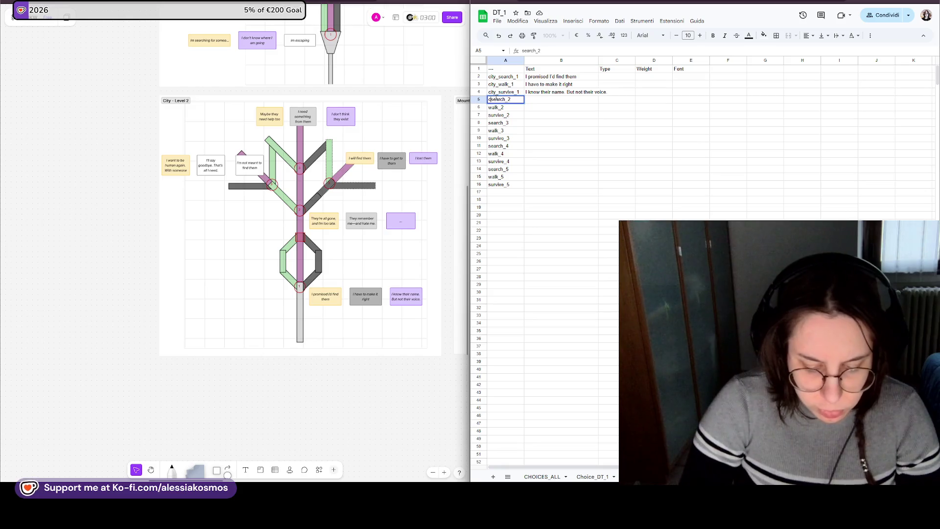
text(city_)
- Confirm city_search_2 in A5 and give B5 the "They're all gone" line
key(Return)
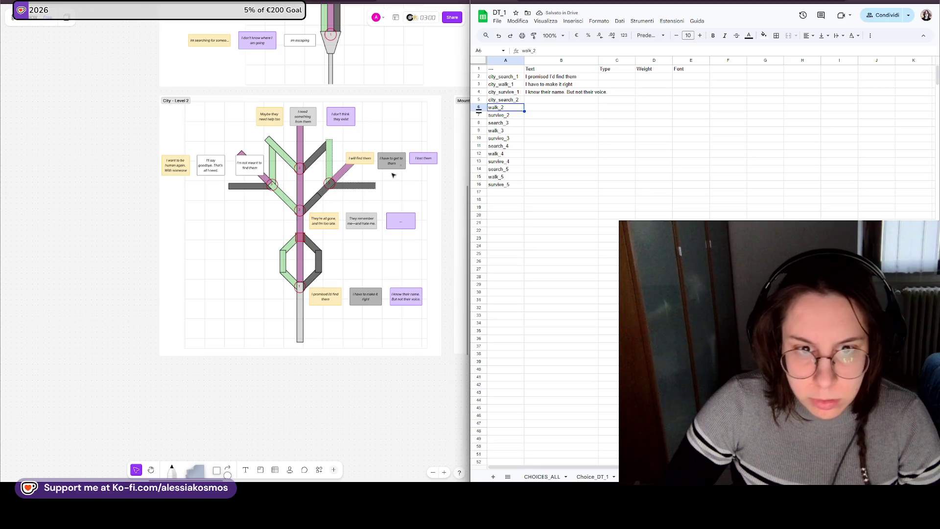
double_click(324, 220)
click(550, 99)
key(ctrl+v)
- Rename A6 to city_walk_2 and give B6 the "They remember me" line
click(504, 108)
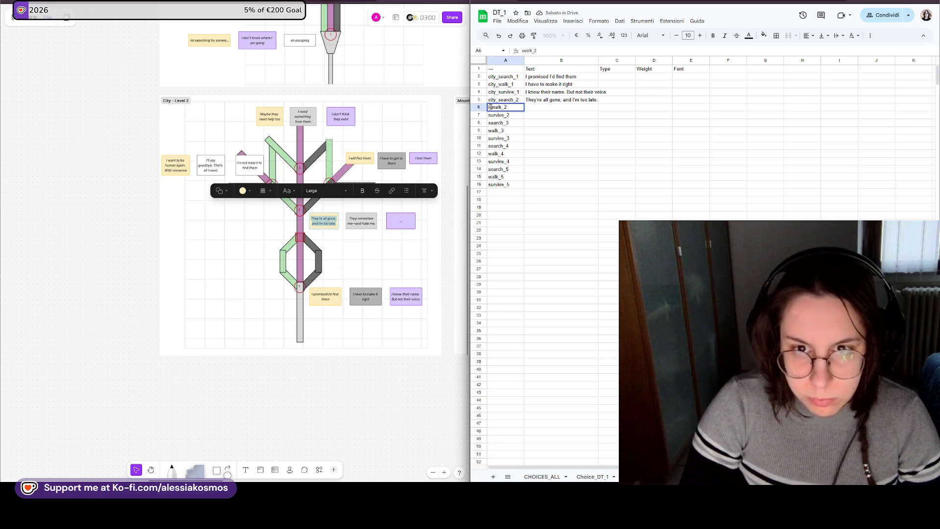
text(city_)
key(Return)
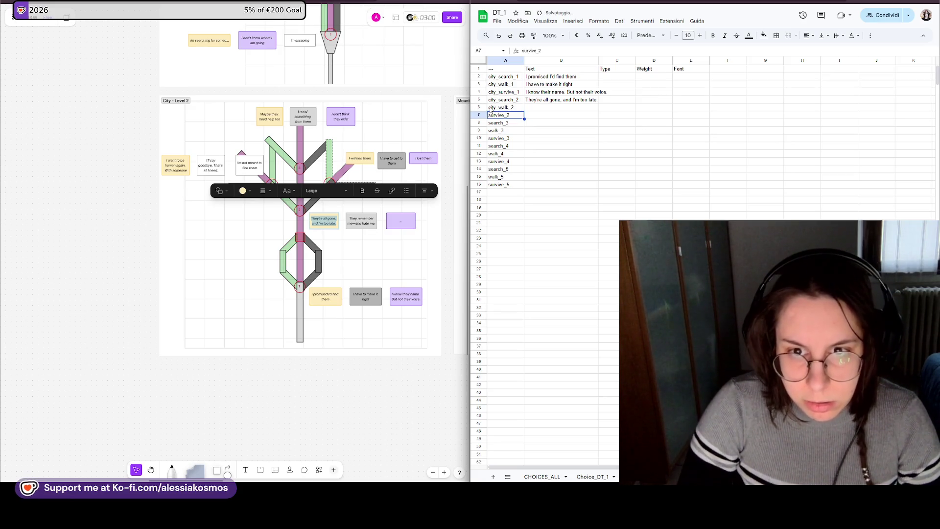
click(537, 103)
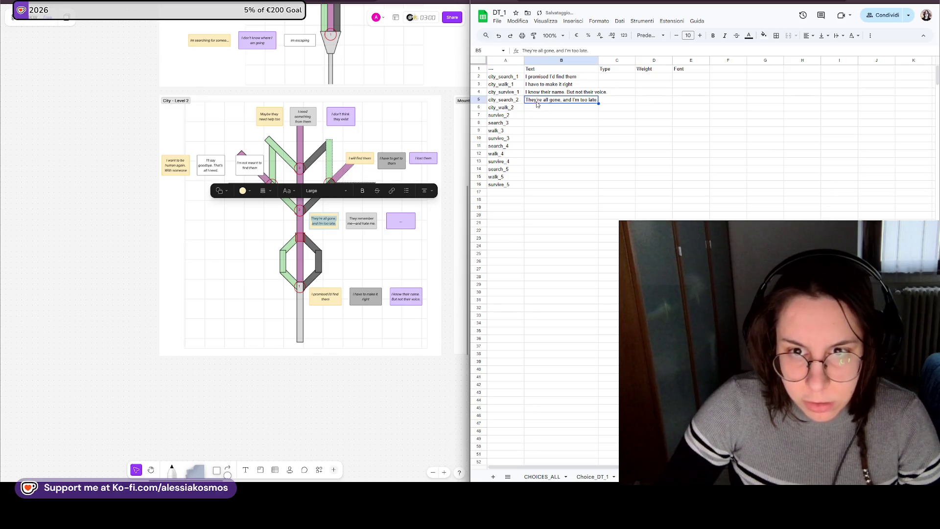
double_click(350, 223)
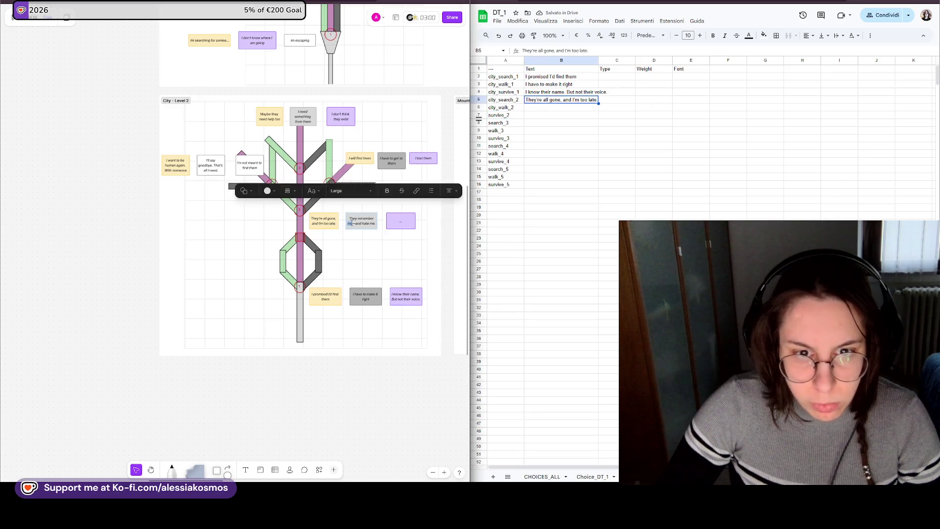
click(529, 109)
key(ctrl+v)
- Fix the spacing of the B6 line and put an "..." placeholder in B7
double_click(572, 107)
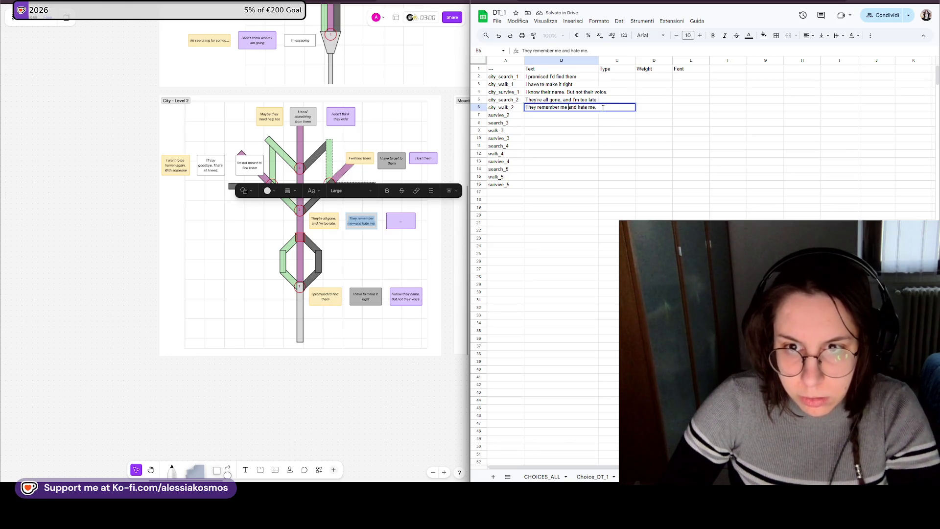
text(they)
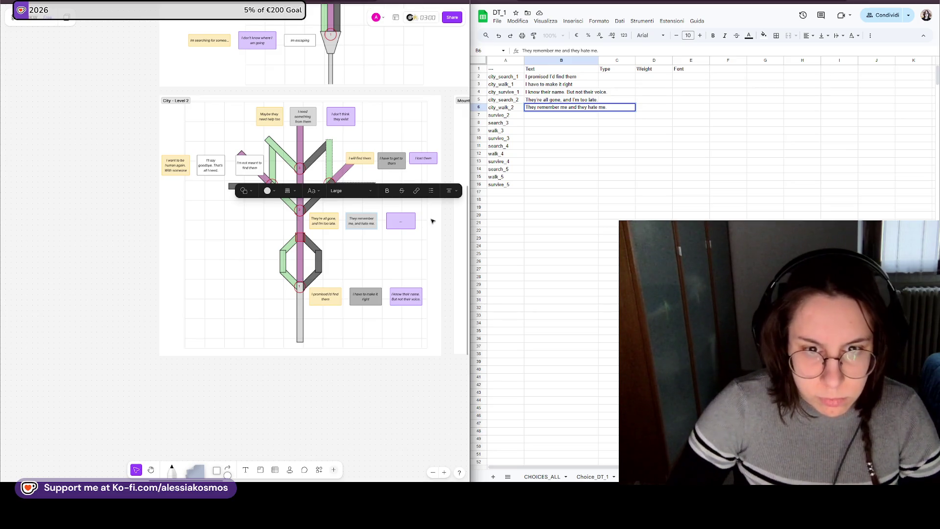
click(394, 234)
double_click(400, 221)
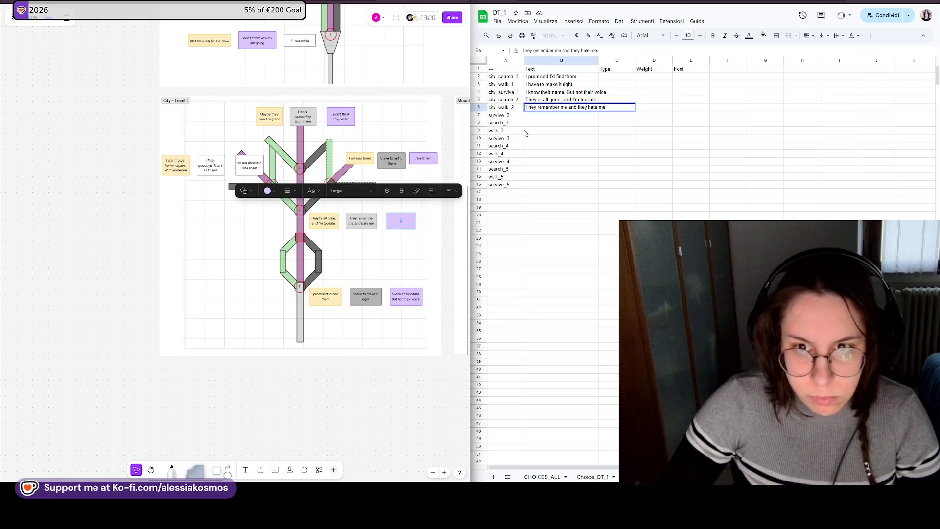
click(542, 116)
text(...)
key(Down)
key(Down)
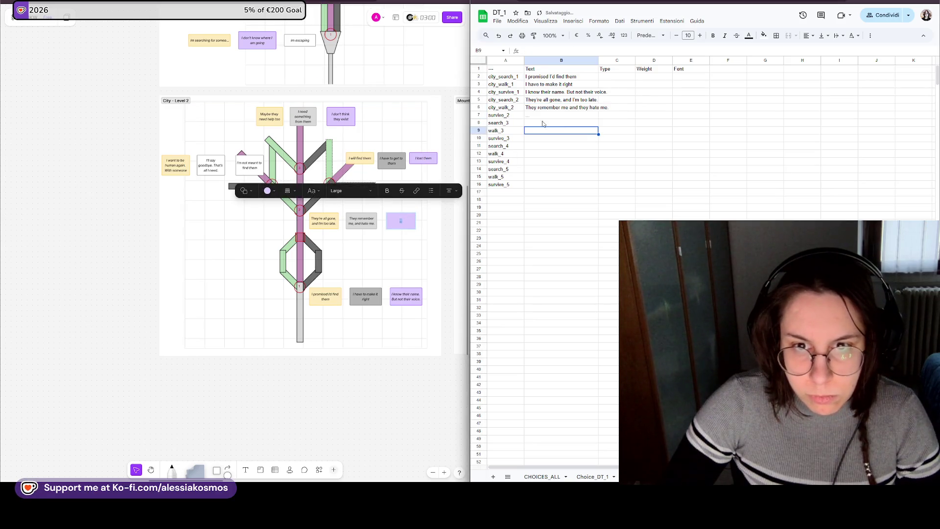
- Relabel A7 as city_walk_2 and A6 as city_survive_2
click(506, 108)
key(ctrl+c)
key(ctrl+v)
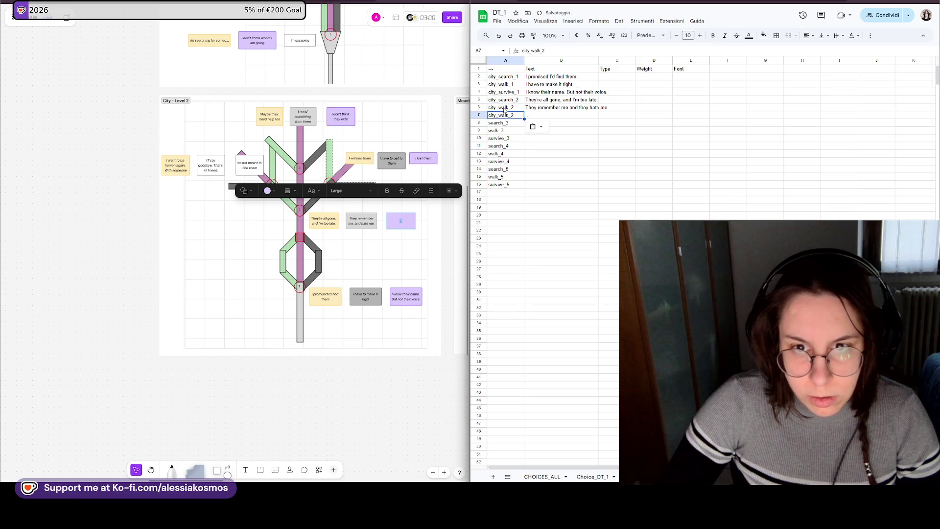
double_click(506, 108)
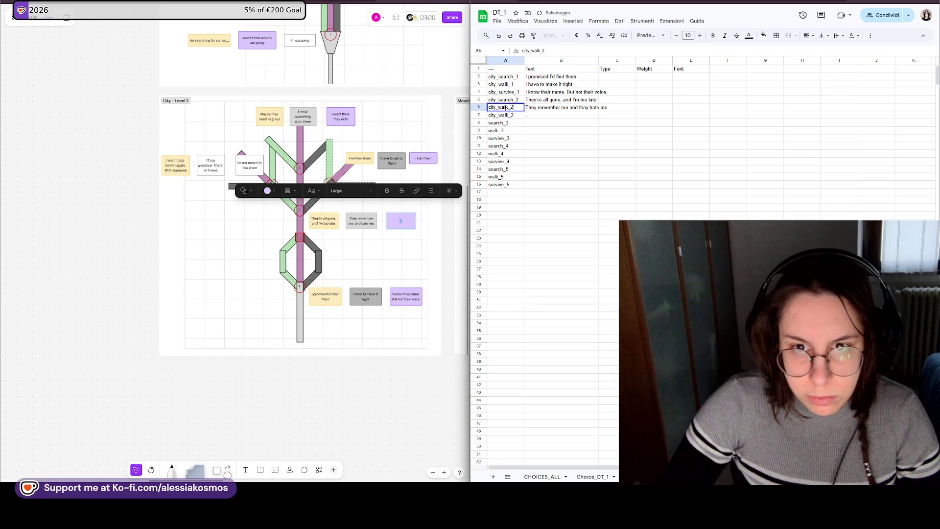
click(507, 92)
key(ctrl+c)
click(521, 107)
key(ctrl+v)
double_click(523, 107)
key(BackSpace)
text(2)
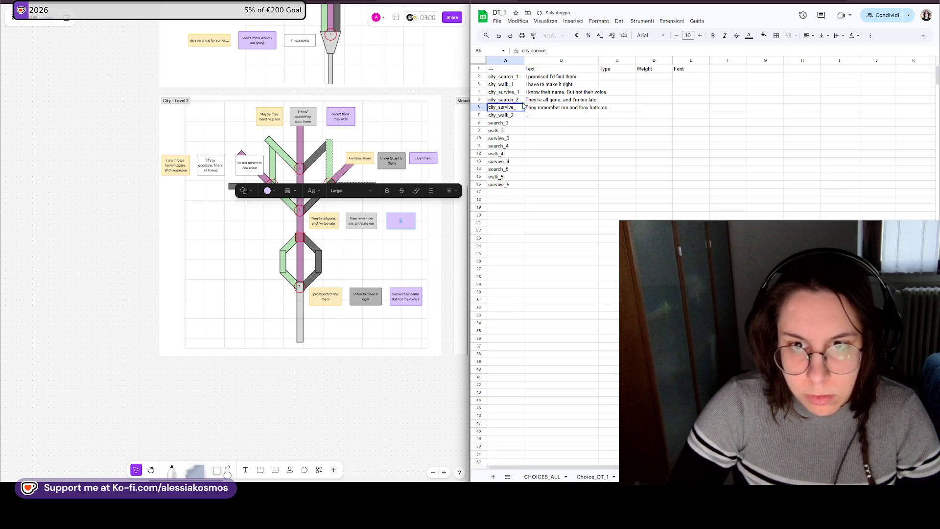
key(Return)
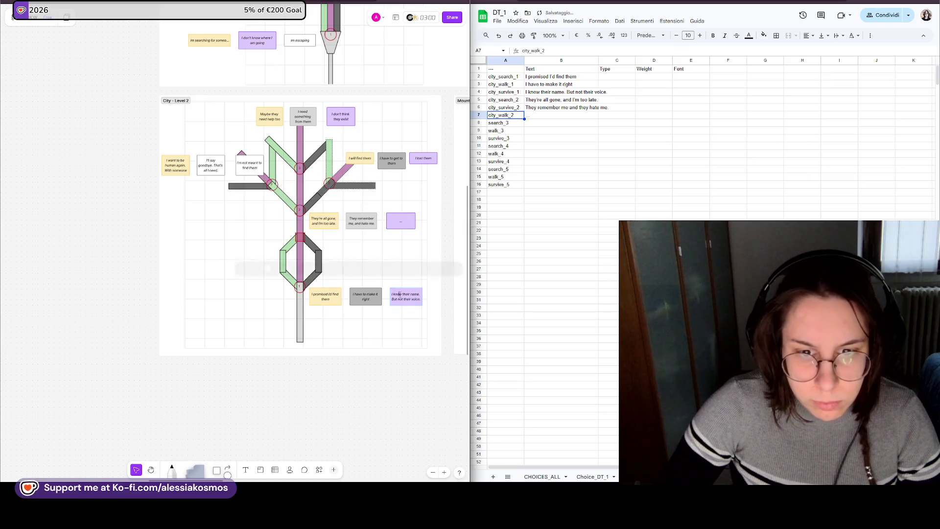
- Swap rows 3–4 so city_walk_1 reads "I know their name…" and city_survive_1 "I have to make it right"
click(565, 100)
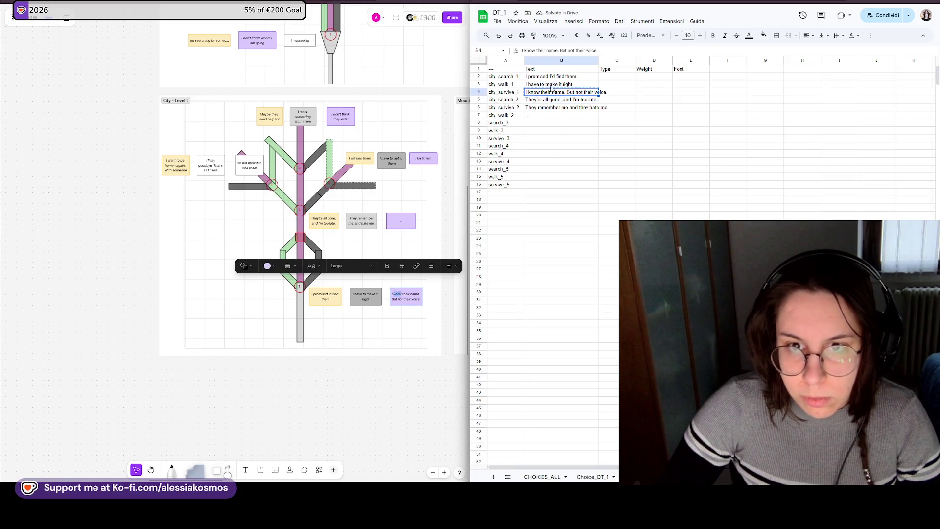
click(552, 87)
key(ctrl+v)
click(369, 299)
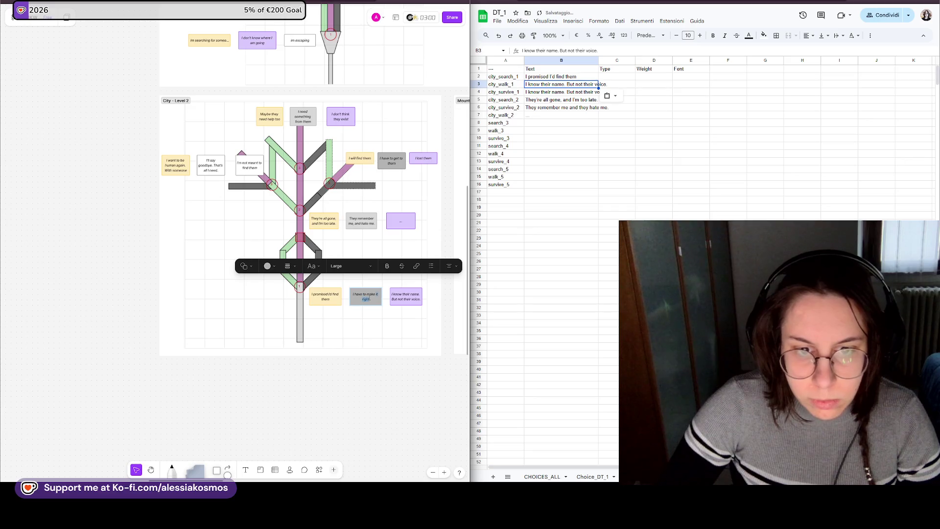
key(ctrl+a)
click(551, 92)
key(ctrl+v)
click(555, 130)
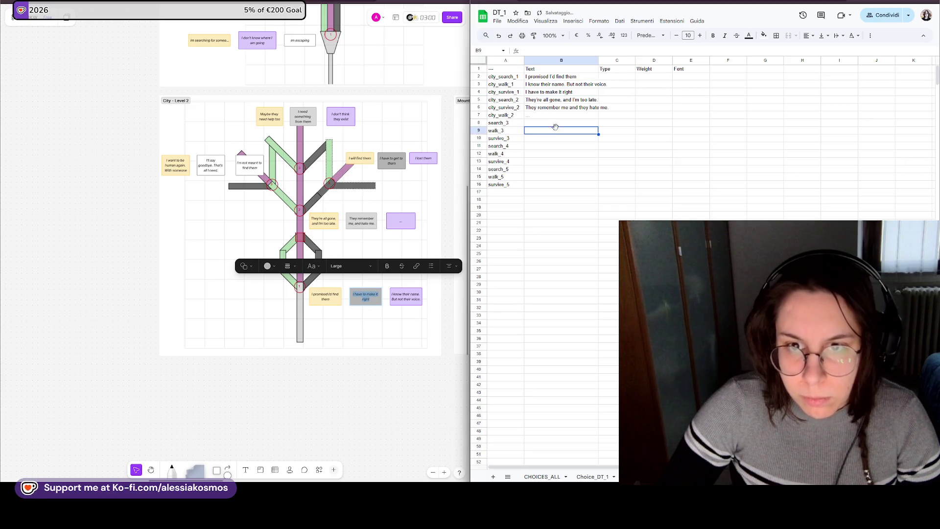
click(365, 227)
click(370, 152)
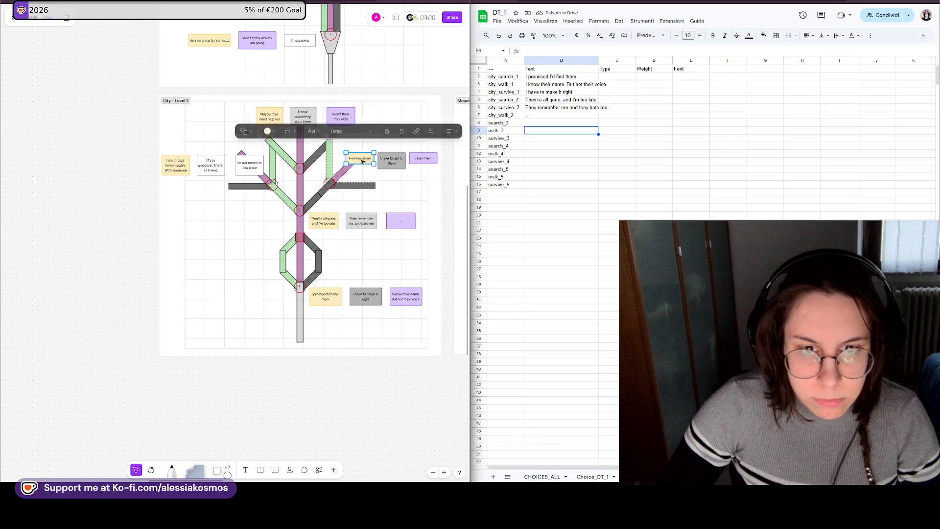
click(493, 217)
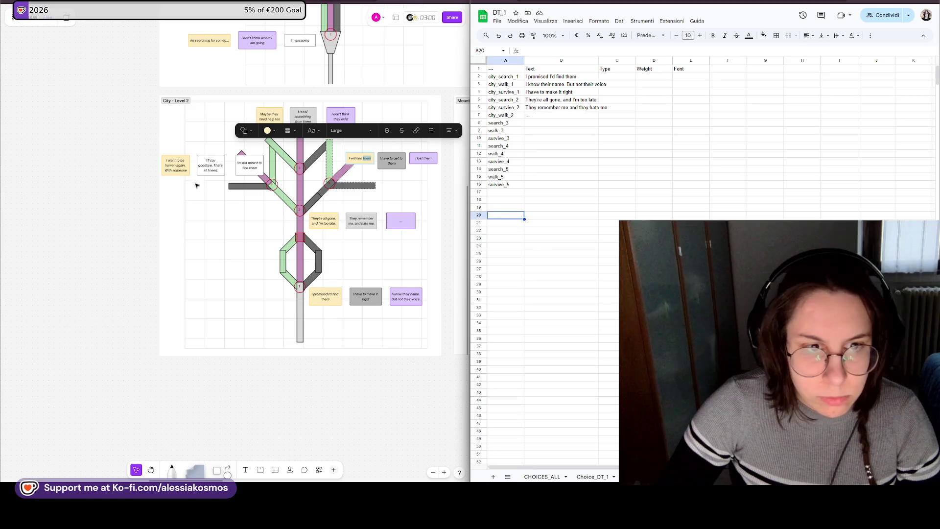
- Give search_3's B8 the "I want to be human again" line
click(172, 166)
double_click(171, 166)
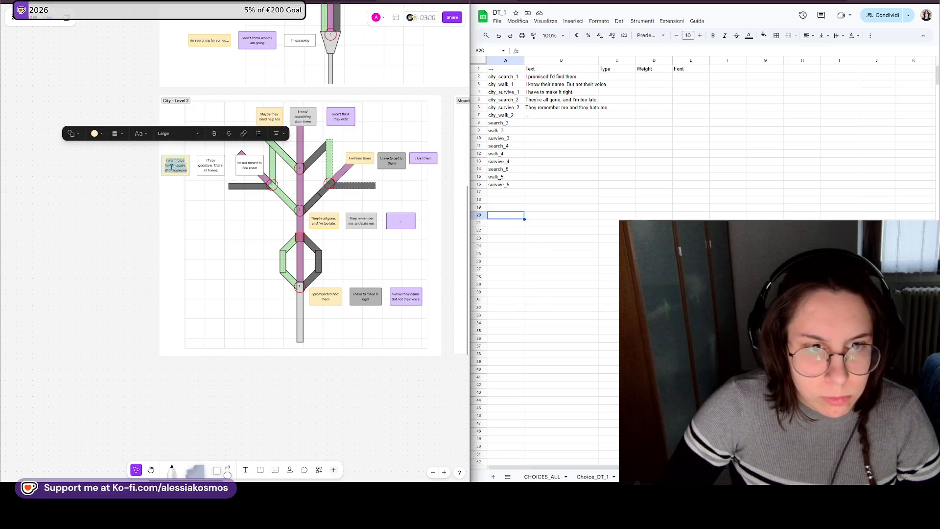
click(559, 154)
click(539, 124)
key(ctrl+v)
key(ctrl+z)
click(539, 116)
click(539, 123)
key(ctrl+v)
- Fill B10 with "I'll say goodbye" and B9 with "I'm not meant to find them"
click(219, 166)
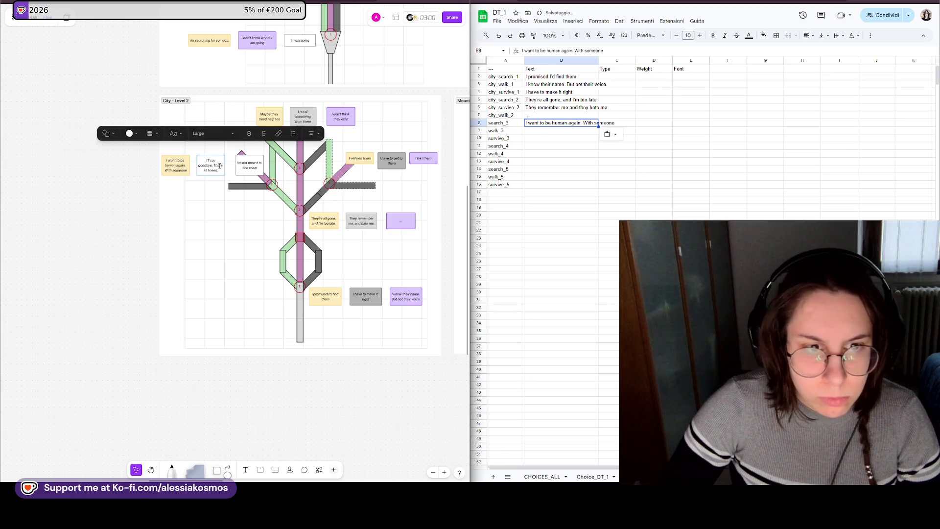
click(209, 189)
click(222, 168)
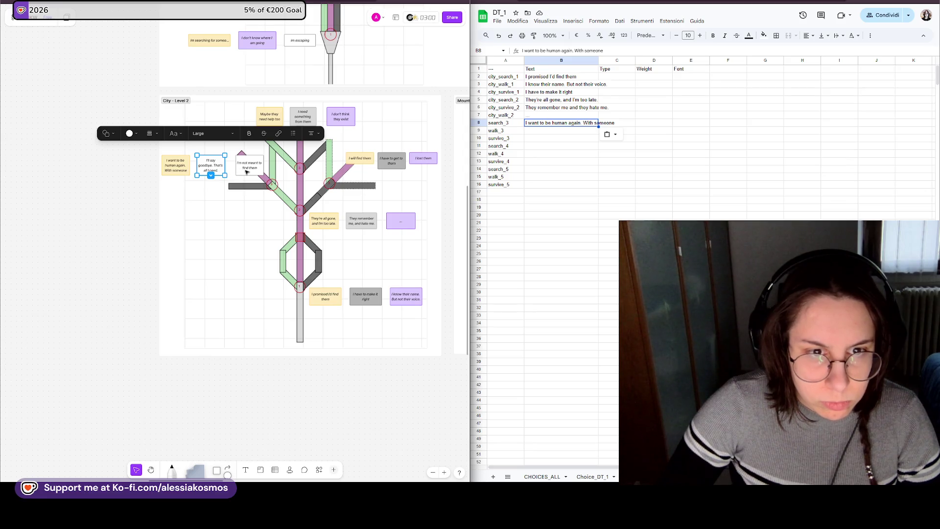
double_click(211, 166)
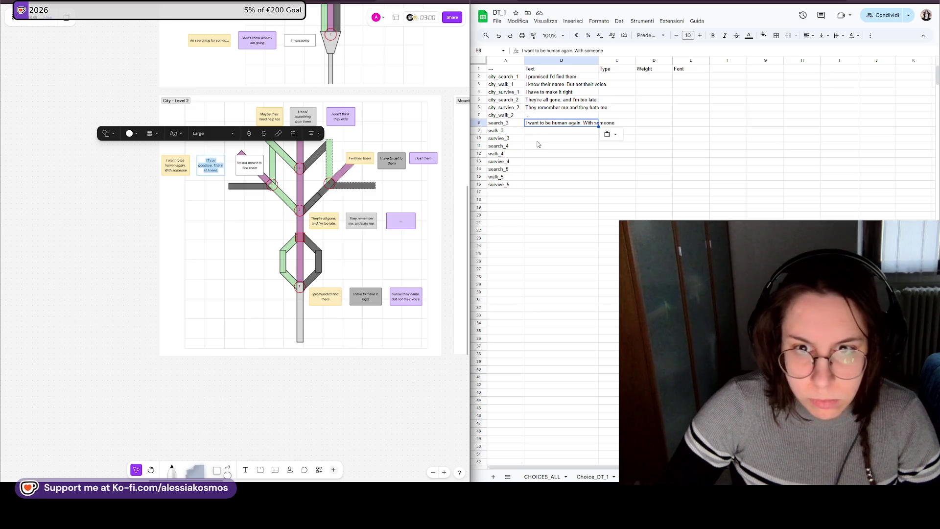
click(540, 131)
key(Down)
key(ctrl+v)
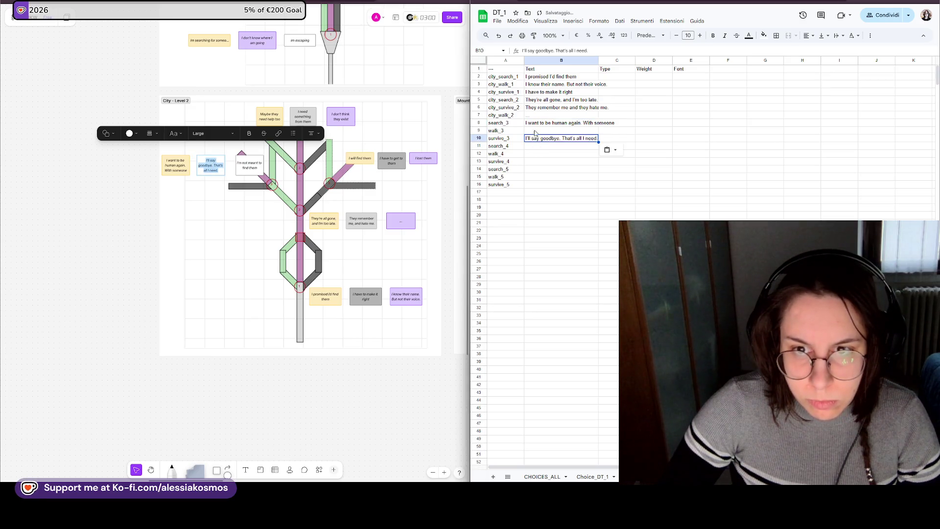
click(249, 167)
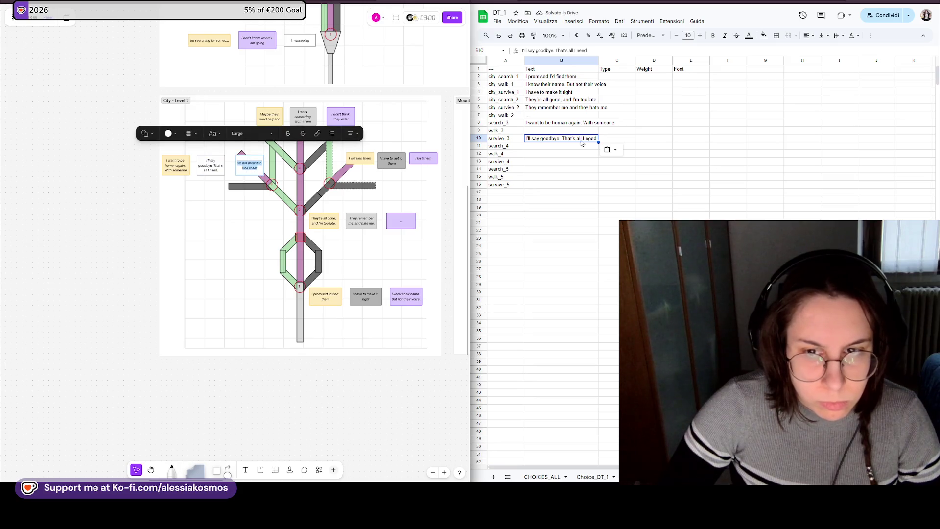
click(558, 130)
key(ctrl+v)
- Fill B11 with "Maybe they need help too" and B13 with "I need something from them"
click(270, 116)
double_click(270, 116)
click(537, 148)
key(ctrl+v)
click(303, 116)
double_click(303, 116)
key(ctrl+c)
click(559, 162)
key(ctrl+v)
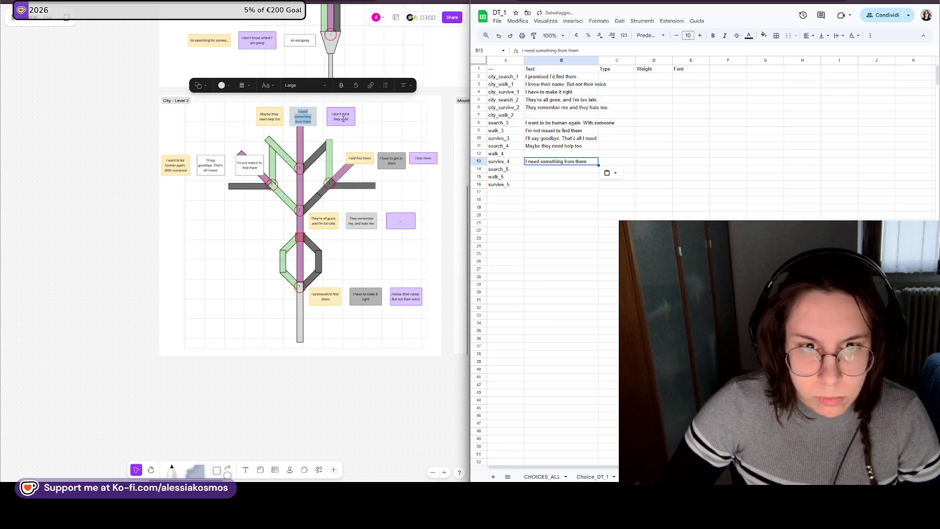
- Fill B12, B14, B15 and B16 with the don't-exist, find-them, lost-them and get-to-them note lines
double_click(342, 117)
click(551, 153)
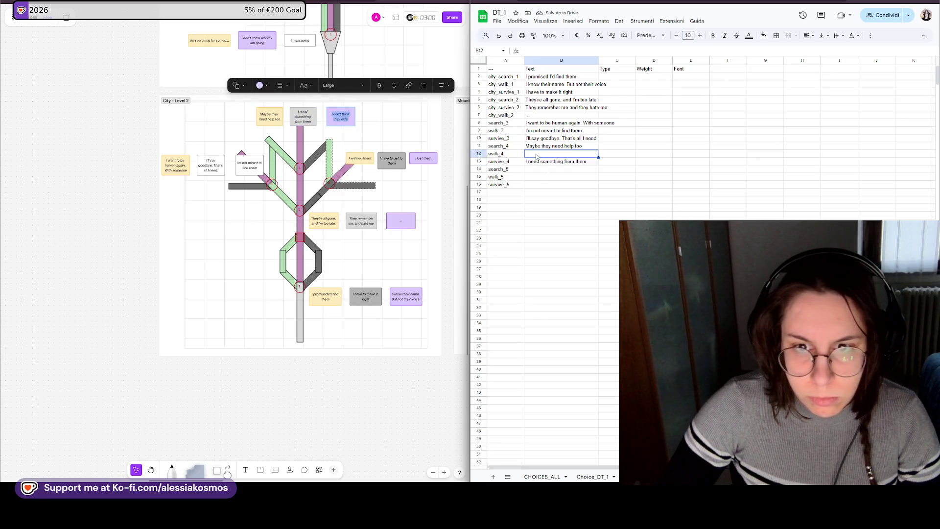
key(ctrl+v)
click(354, 157)
key(ctrl+c)
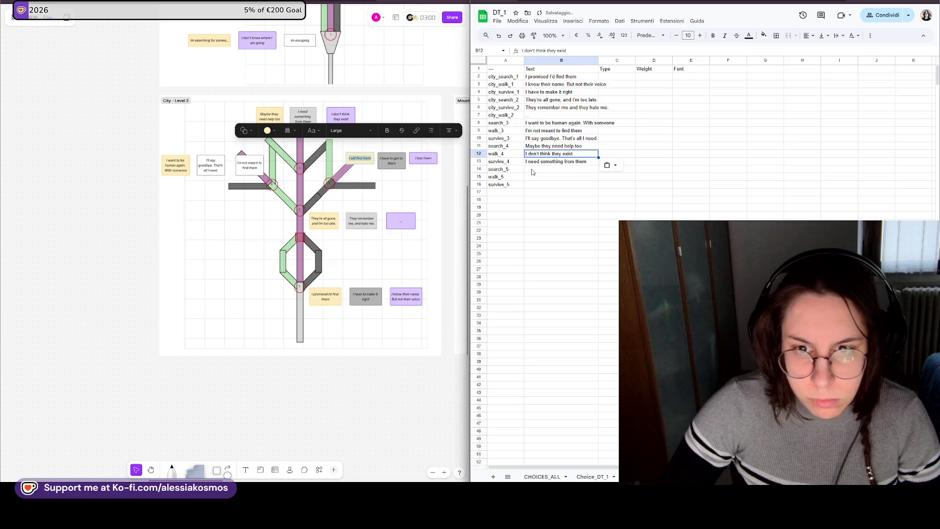
click(551, 169)
key(ctrl+v)
key(ctrl+c)
click(551, 185)
key(ctrl+v)
double_click(424, 158)
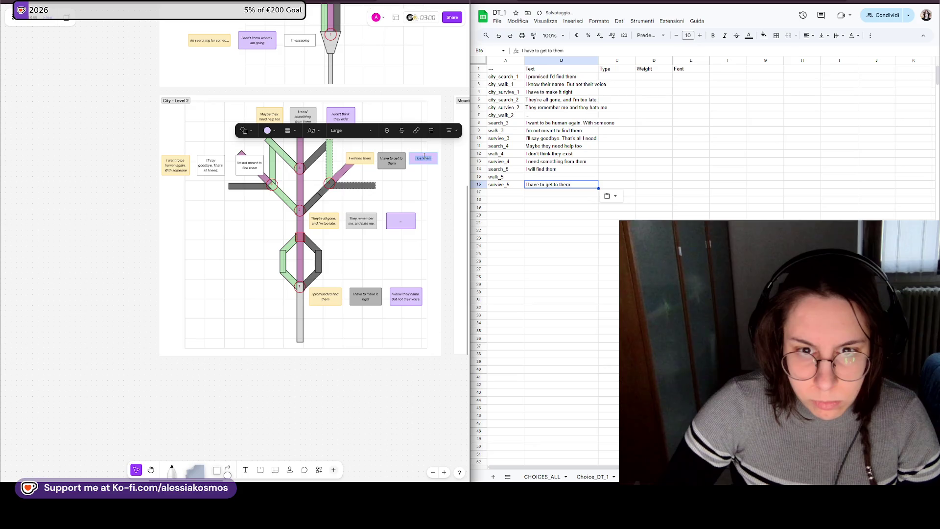
click(545, 177)
key(ctrl+v)
click(532, 168)
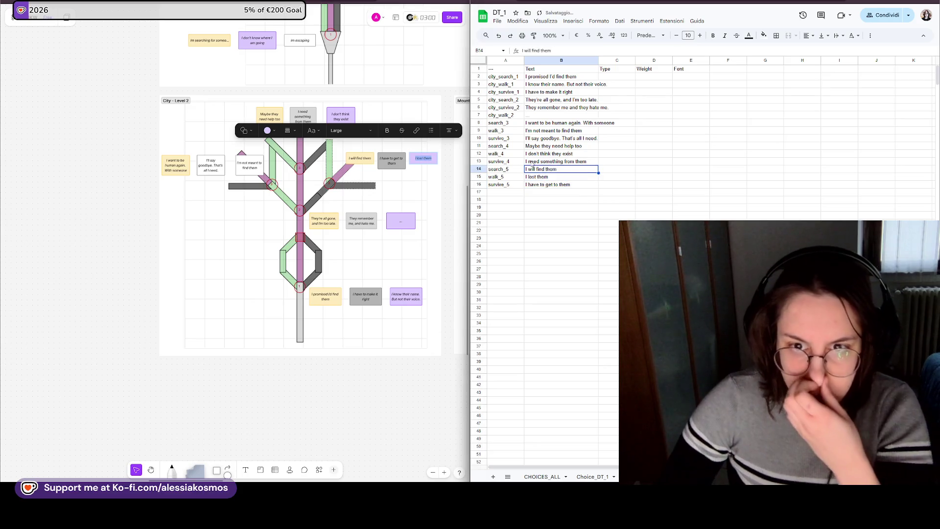
- Prefix rows 8–10 IDs as city_search_3, city_walk_3 and city_survive_3
click(496, 123)
click(496, 116)
click(497, 122)
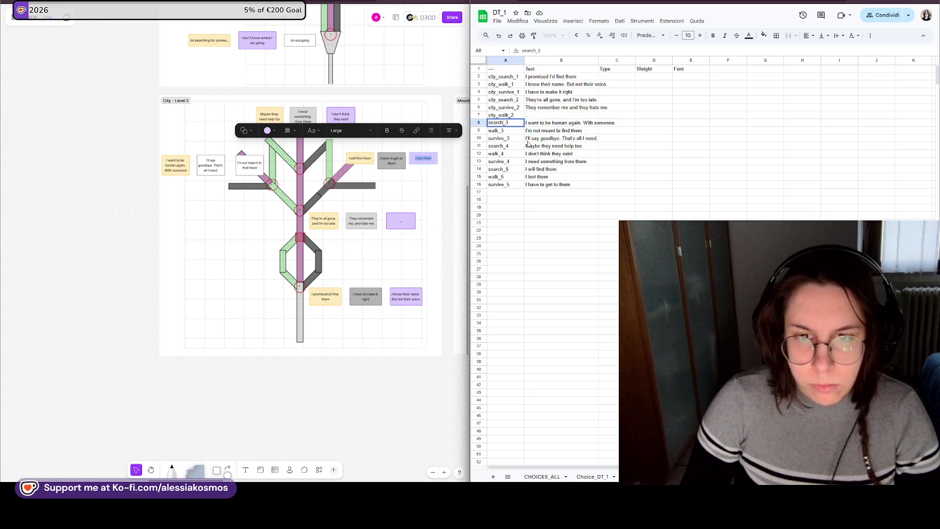
text(city_)
key(Return)
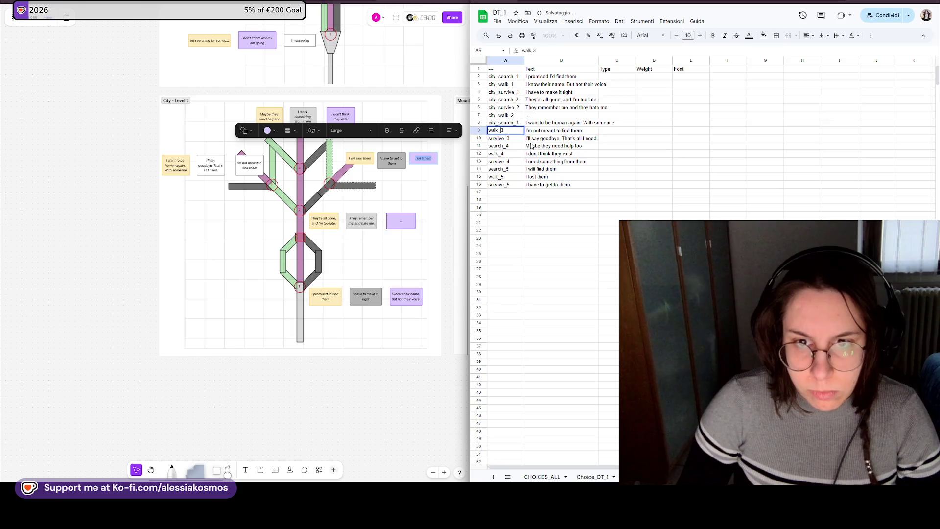
key(Return)
key(Return)
key(Home)
text(city_)
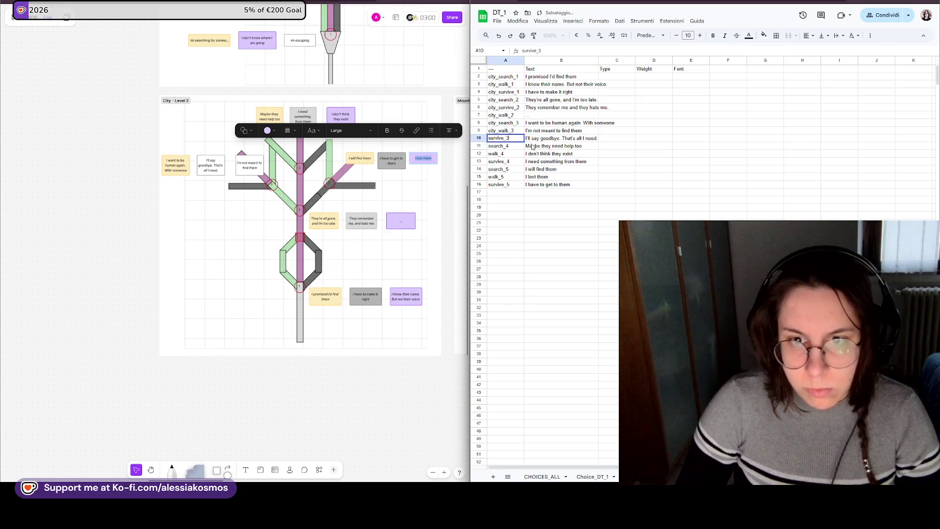
key(Return)
key(Return)
- Prefix the remaining IDs through row 16, city_walk_4 down to city_walk_5 and city_survive_5
key(Home)
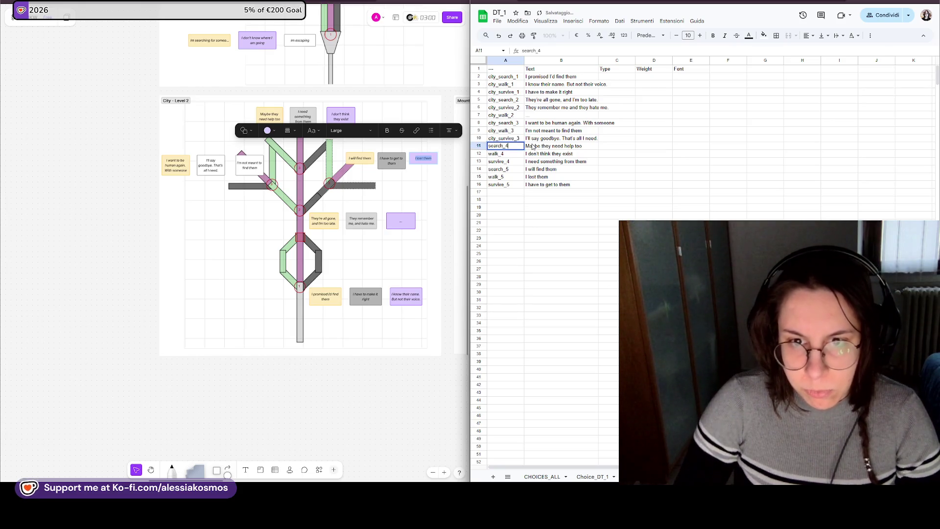
text(city_)
key(Return)
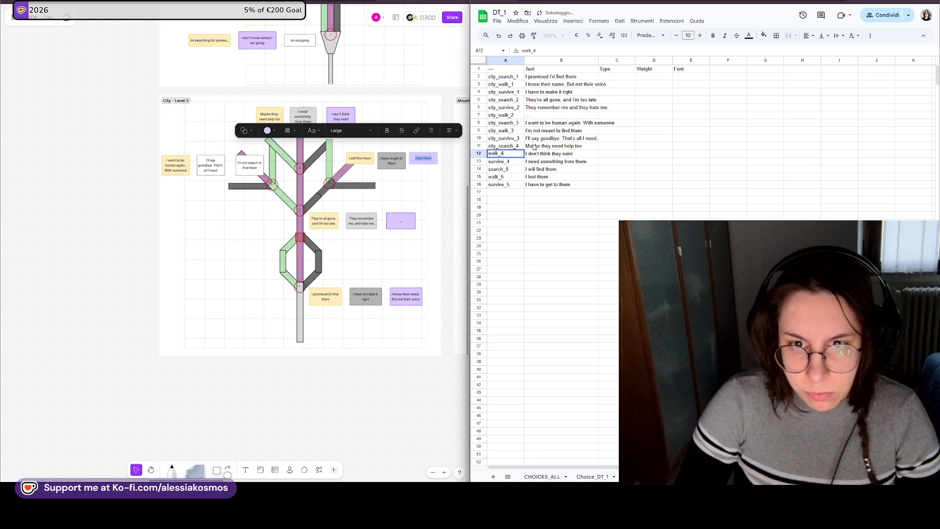
key(Return)
key(Return)
key(Home)
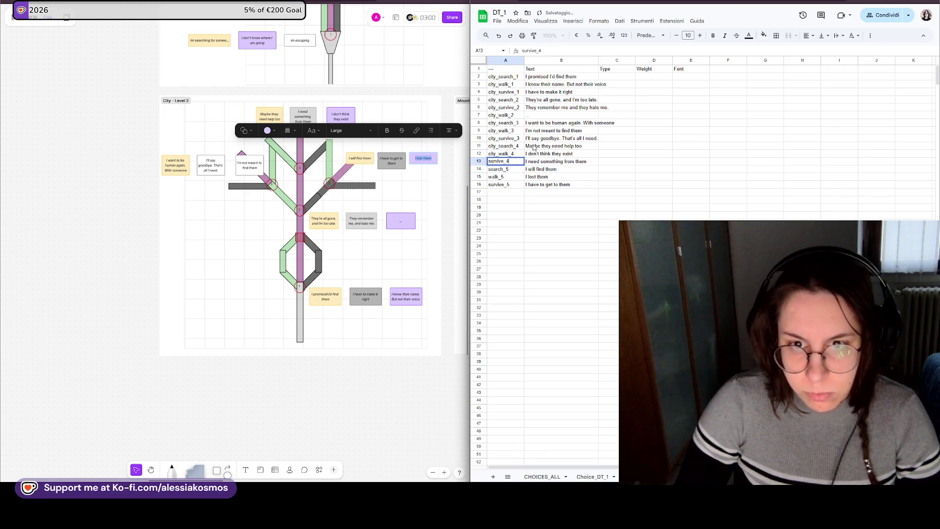
text(city_)
key(Return)
key(Return)
key(Home)
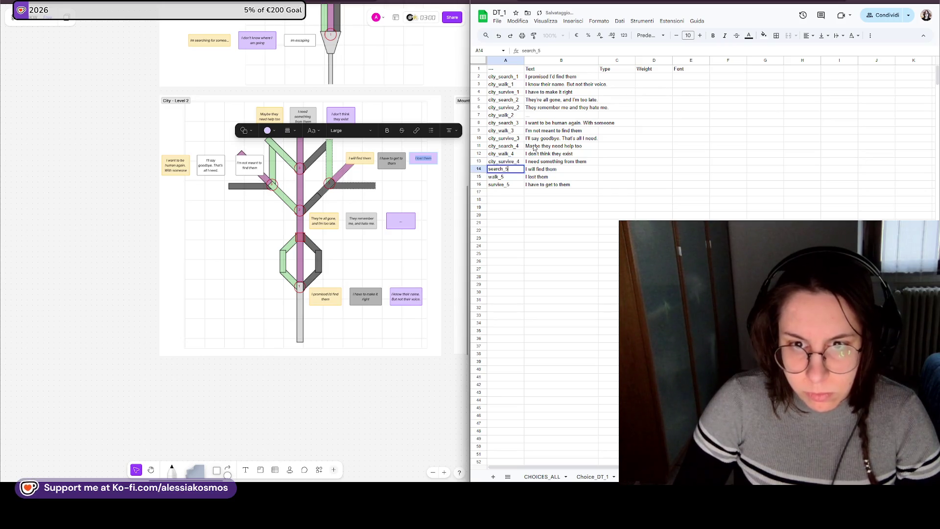
text(city_)
key(Return)
key(Return)
key(Home)
key(Return)
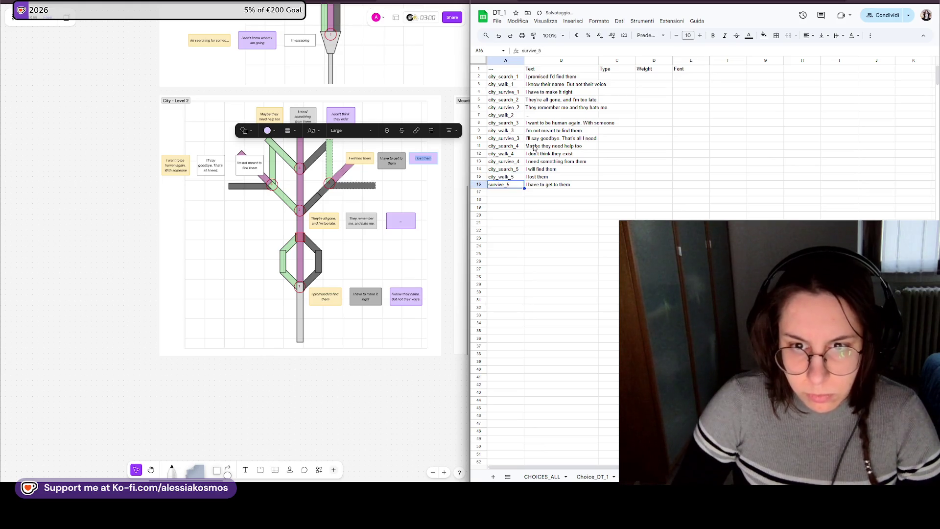
text(city_)
key(Return)
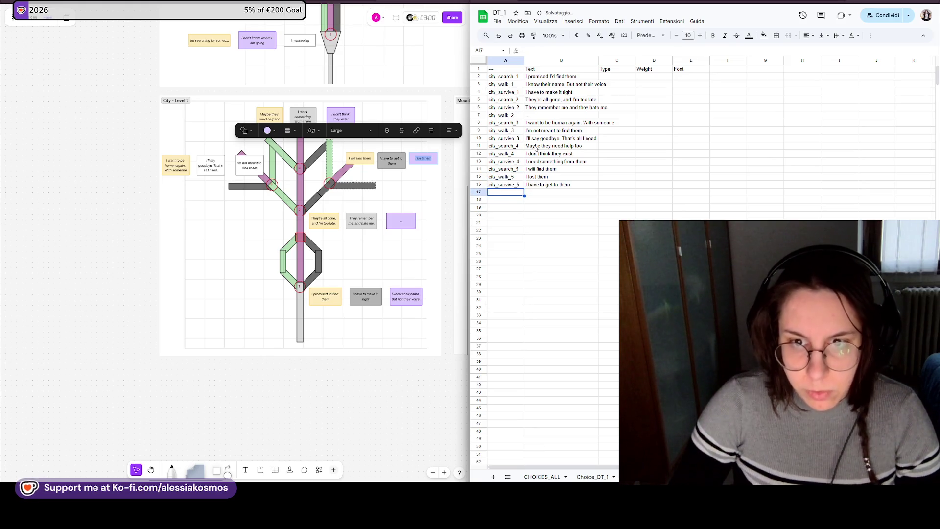
- On Choice_DT_1, set walk_1's Type to Walk and survive_1's to Survive
key(ctrl+shift+Page_Down)
drag(623, 77, 610, 185)
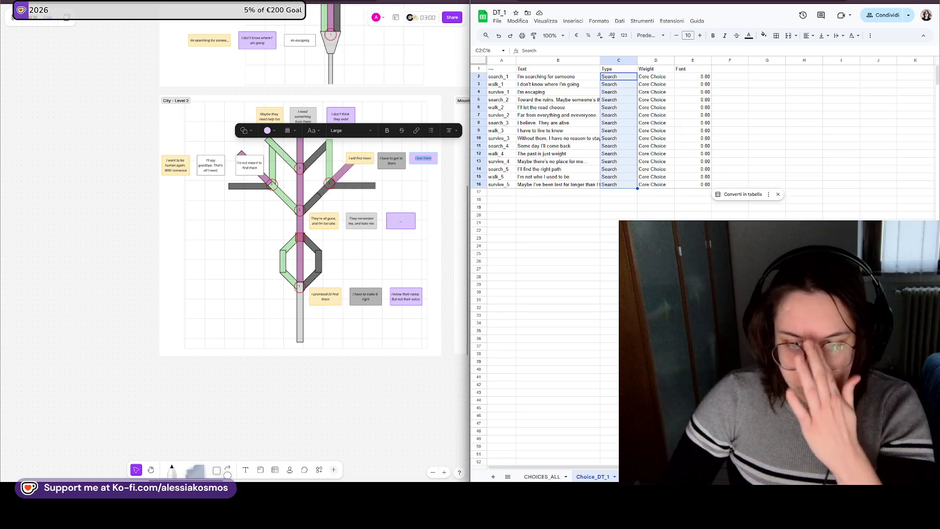
key(ctrl+c)
key(ctrl+Down)
key(Down)
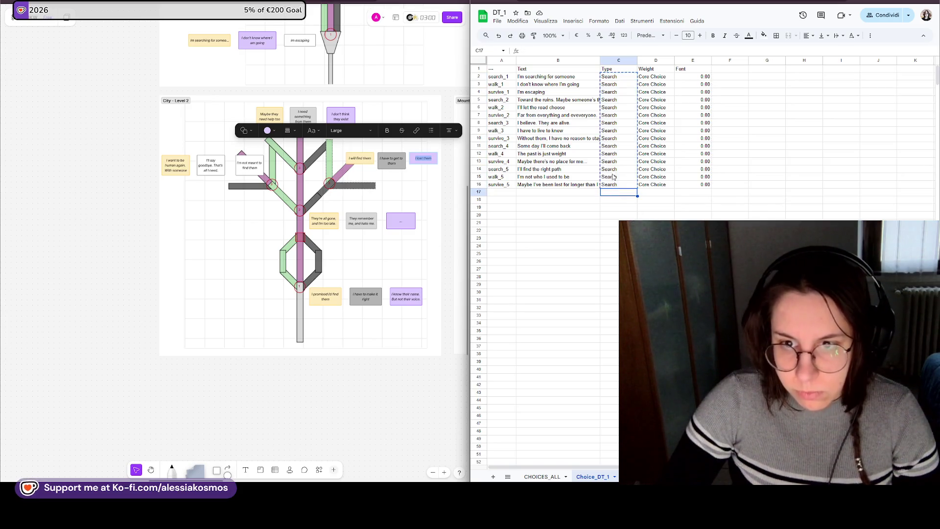
click(613, 86)
text(Wa)
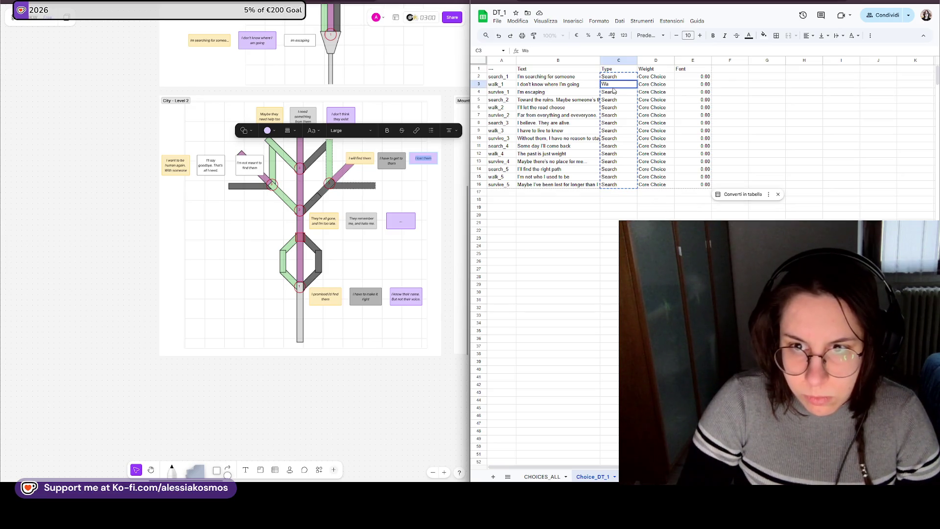
text(lk)
key(Return)
double_click(618, 91)
text(Surviv)
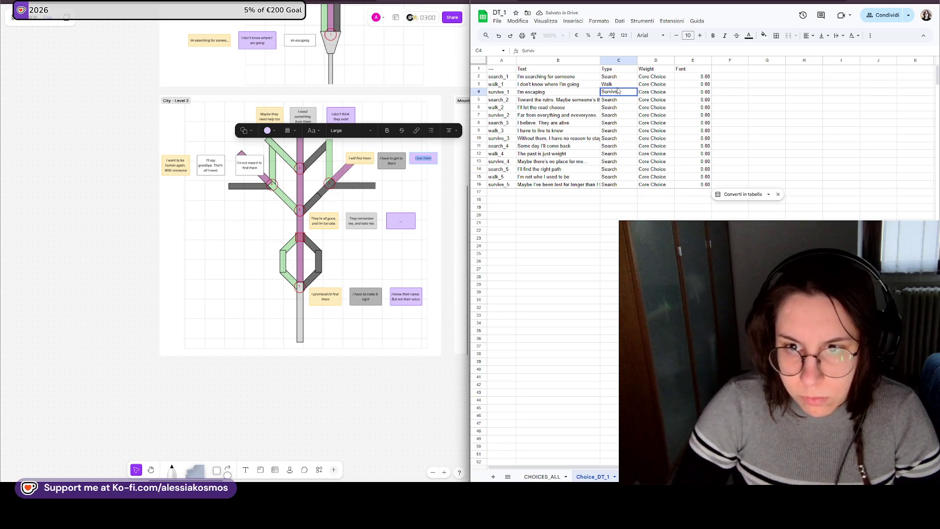
text(e)
- Repeat the Search, Walk, Survive pattern down Type rows 5–16, then return to CHOICES_ALL
drag(610, 76, 616, 94)
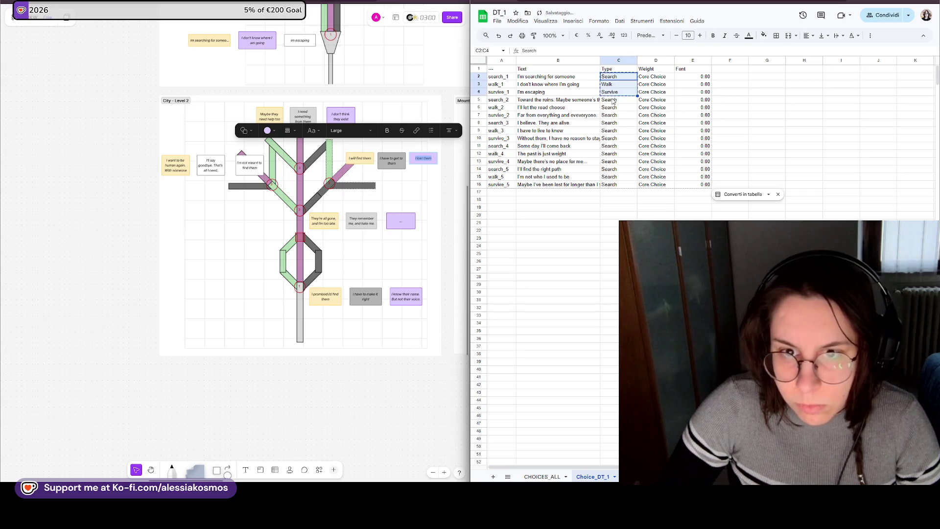
click(615, 100)
key(ctrl+v)
click(615, 122)
key(ctrl+v)
click(613, 145)
key(ctrl+v)
click(613, 170)
key(ctrl+v)
click(610, 216)
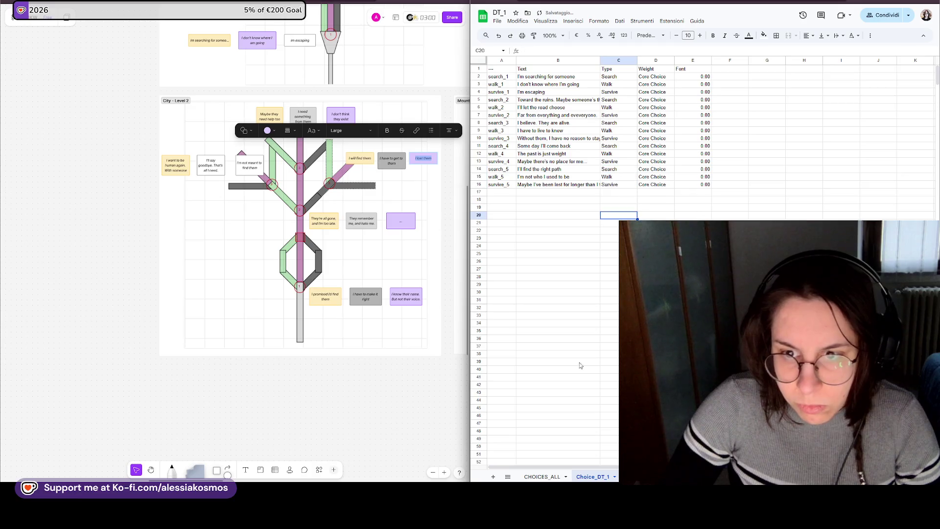
key(ctrl+Page_Down)
click(614, 85)
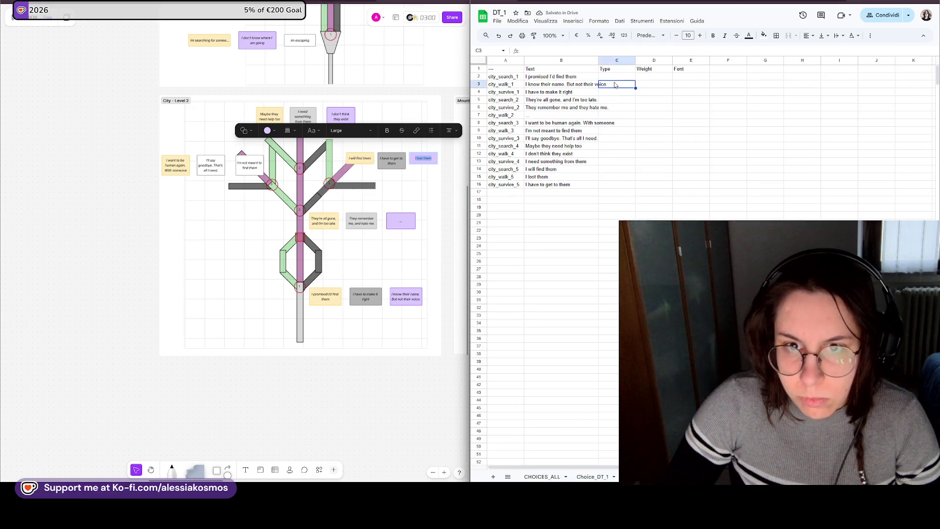
- Paste the Search, Walk, Survive pattern down CHOICES_ALL's Type column rows 2–16
key(ctrl+v)
click(615, 100)
key(ctrl+v)
click(618, 123)
key(ctrl+v)
click(615, 145)
key(ctrl+v)
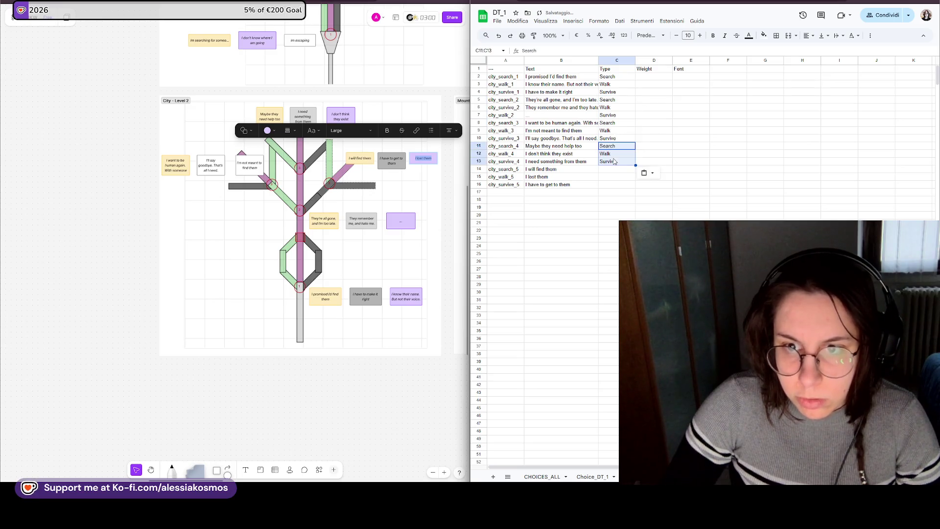
click(614, 169)
key(ctrl+v)
- Copy the Core Choice weights from Choice_DT_1 into the Weight column
click(656, 85)
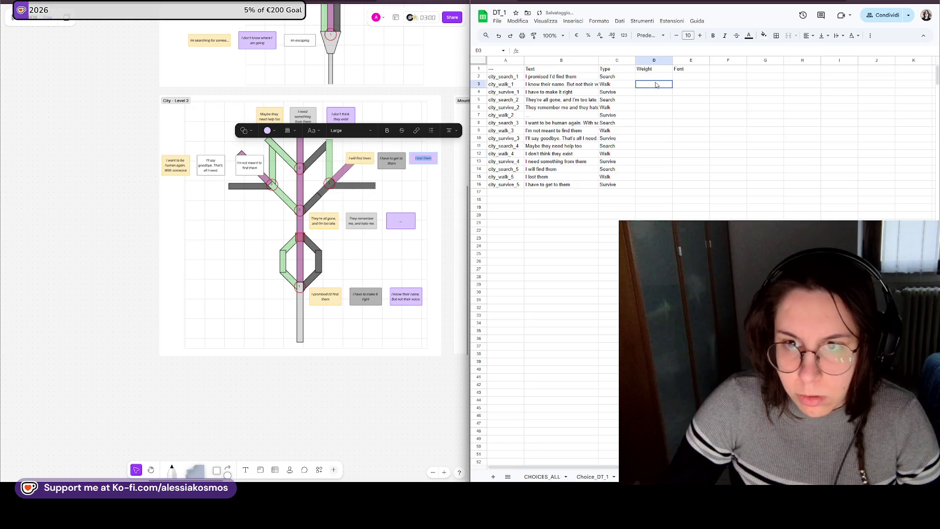
click(653, 77)
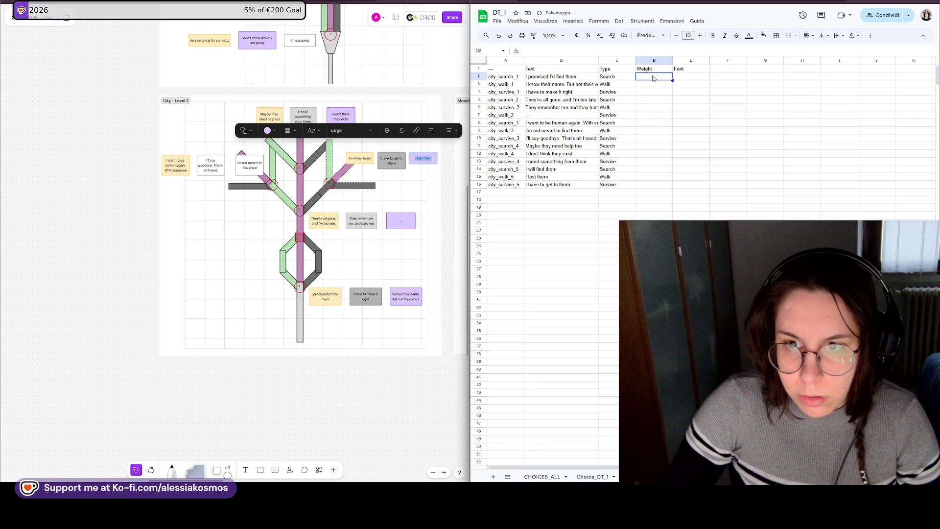
click(592, 476)
drag(656, 77, 662, 190)
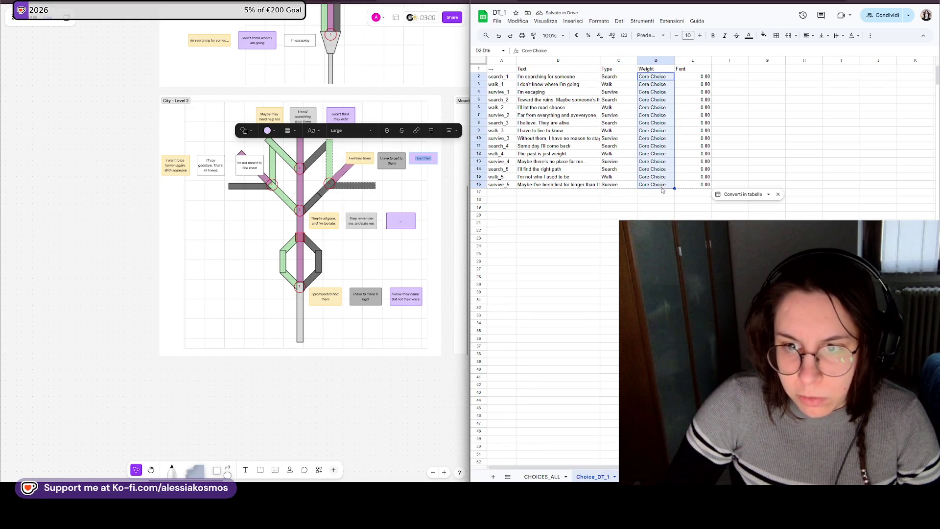
click(542, 476)
key(ctrl+v)
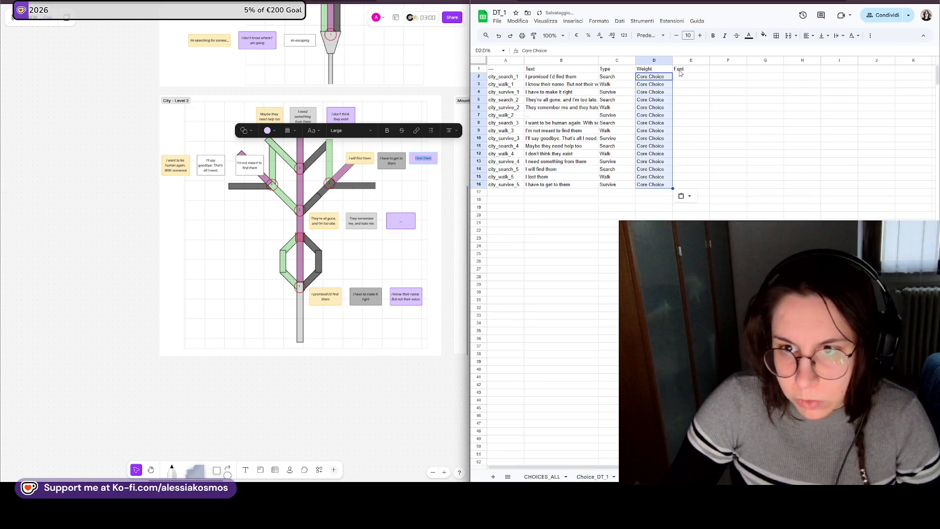
- Copy the 0.00 Font values from Choice_DT_1 into the Font column
click(592, 476)
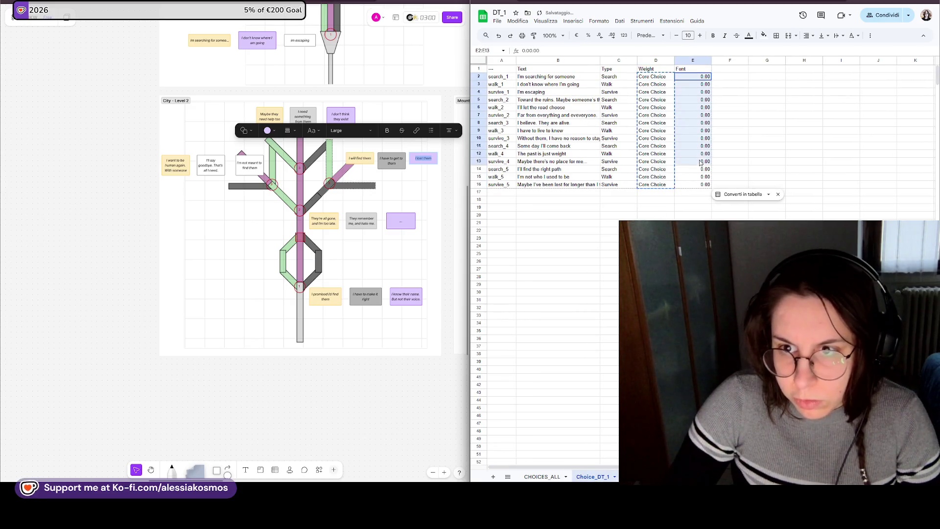
drag(693, 77, 701, 187)
key(ctrl+c)
click(542, 476)
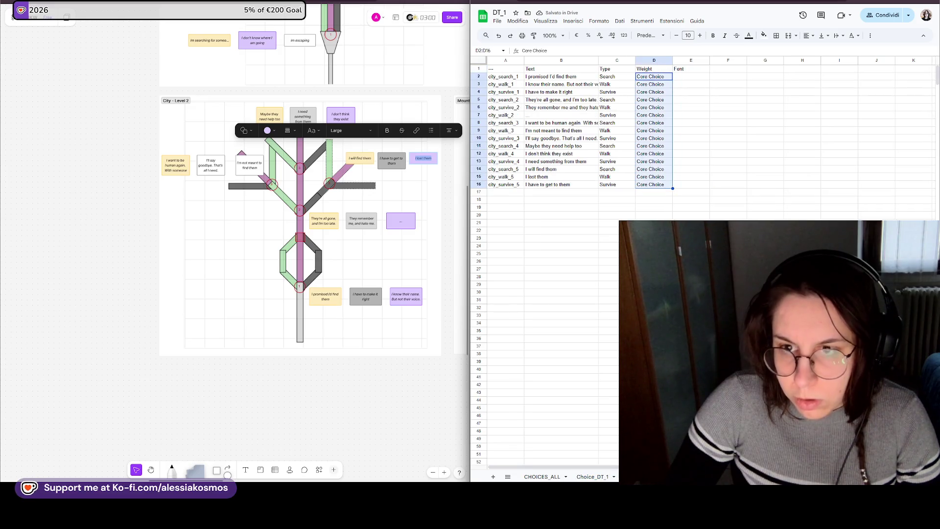
click(690, 76)
key(ctrl+v)
click(772, 153)
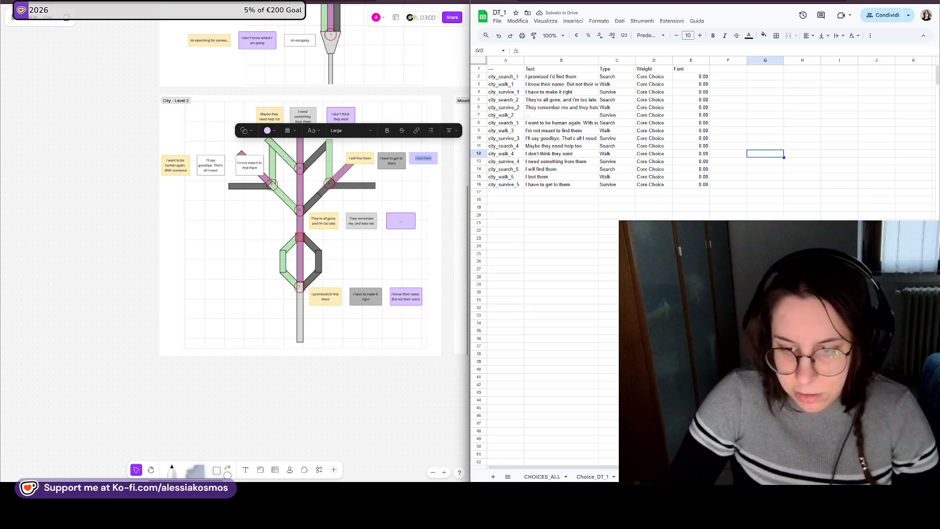
scroll(220, 170, right, 5)
scroll(284, 208, right, 2)
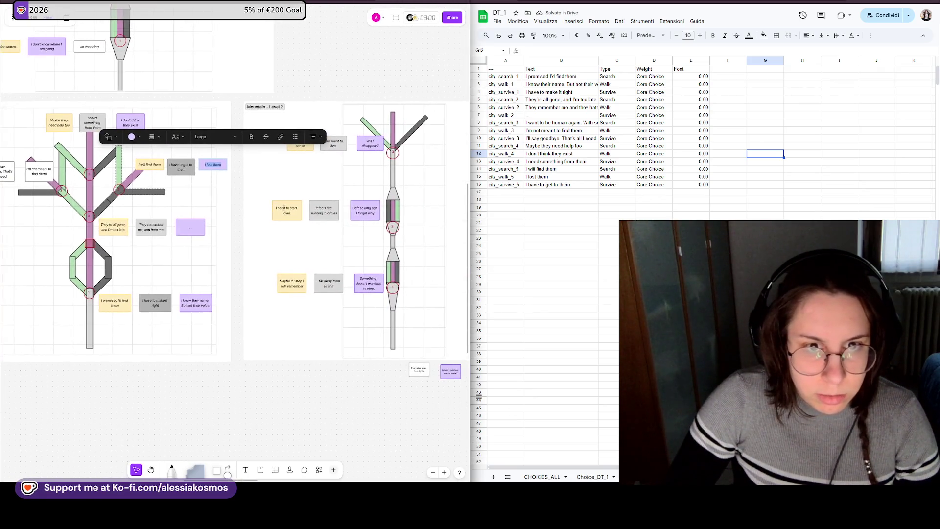
scroll(346, 191, right, 3)
scroll(361, 225, right, 1)
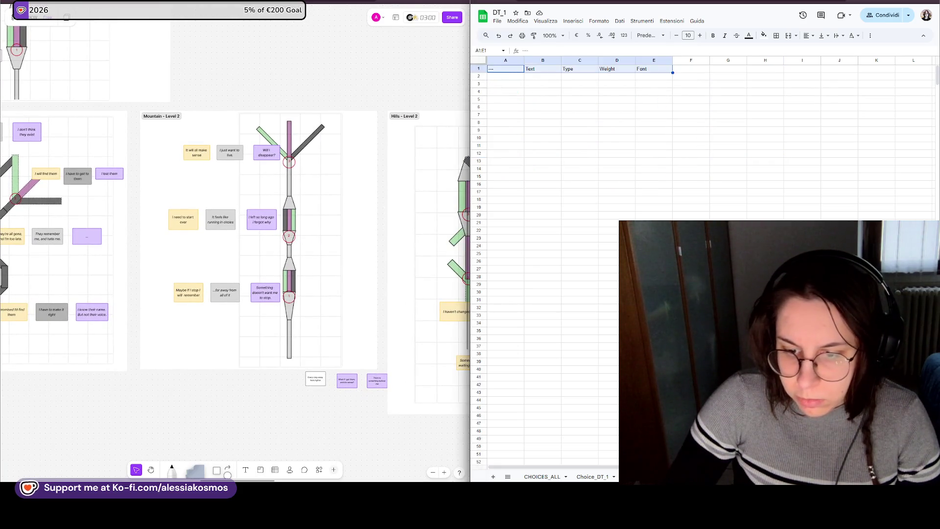
- Copy city_search_1 into A17 and edit it to mountain_search_1
click(497, 200)
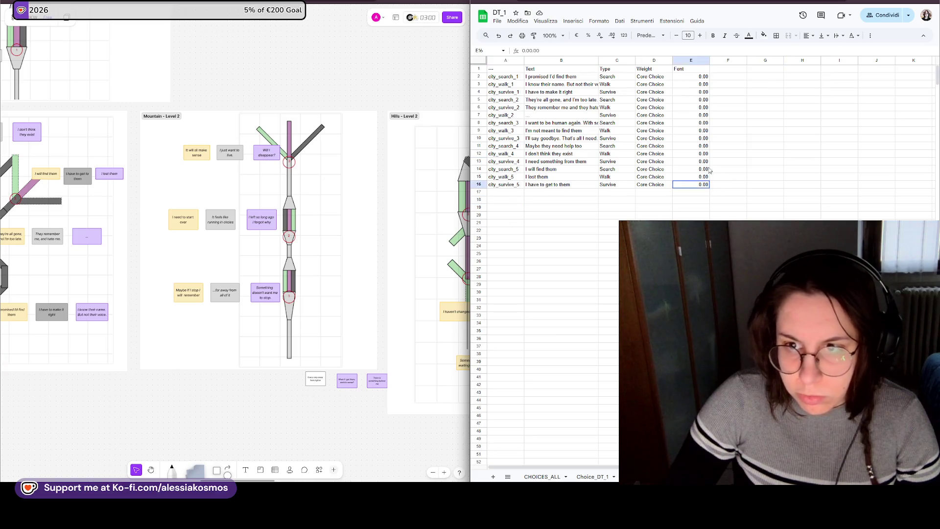
drag(697, 185, 698, 76)
click(509, 193)
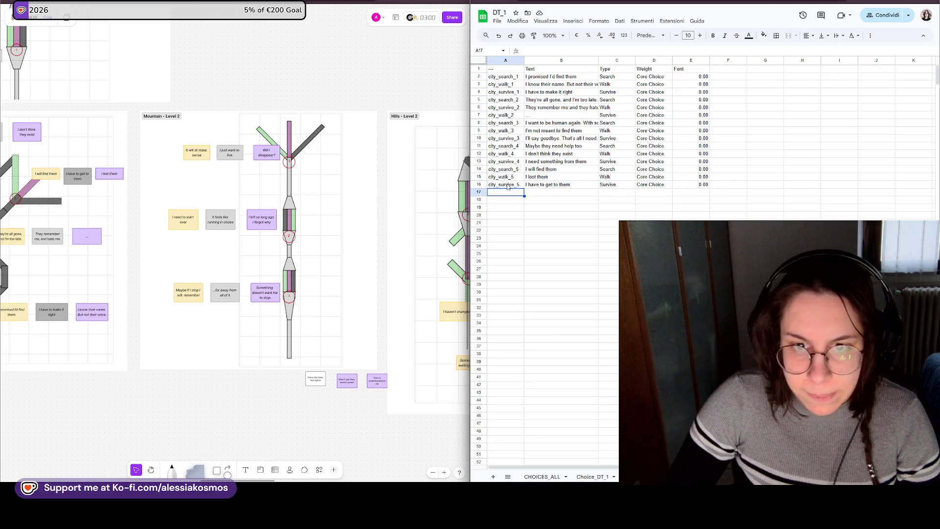
click(516, 79)
click(506, 193)
key(ctrl+v)
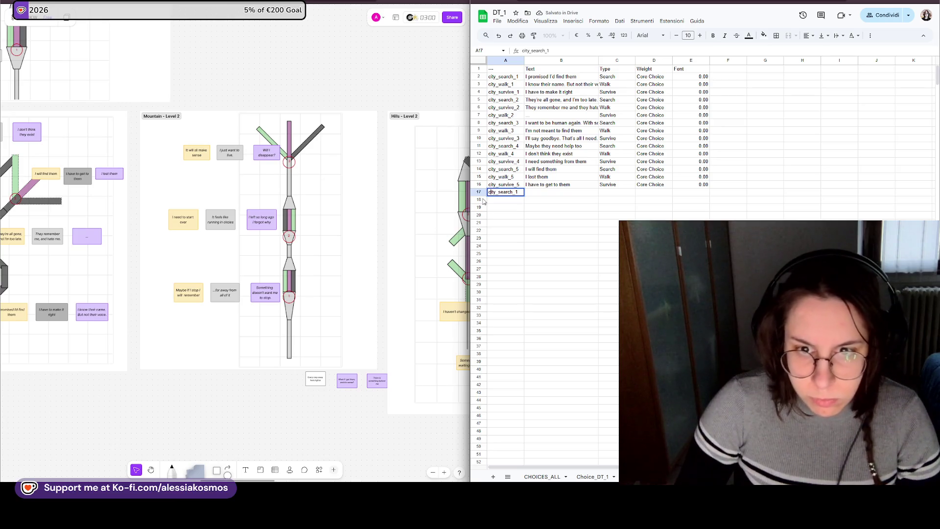
key(BackSpace)
key(BackSpace)
key(BackSpace)
text(mountain)
key(Return)
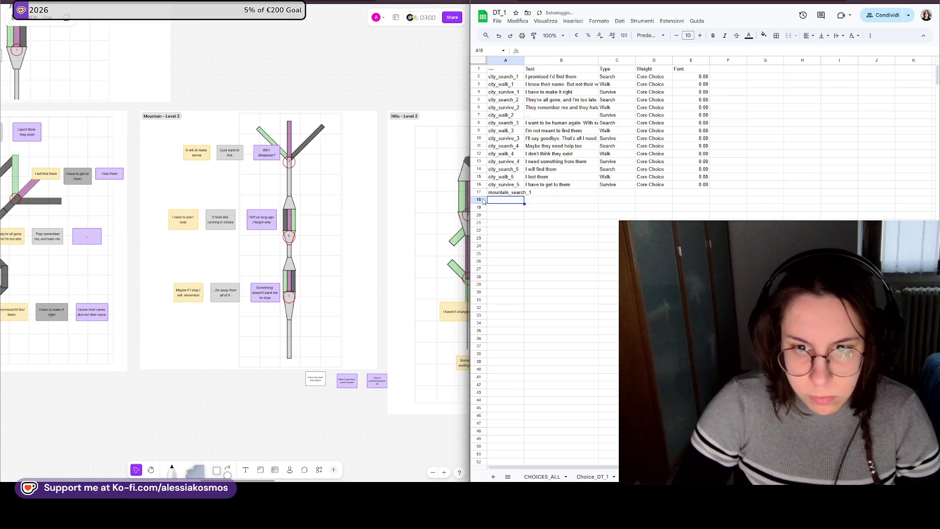
- Try a second mountain ID in row 18, then undo the extra entry
click(501, 193)
click(502, 201)
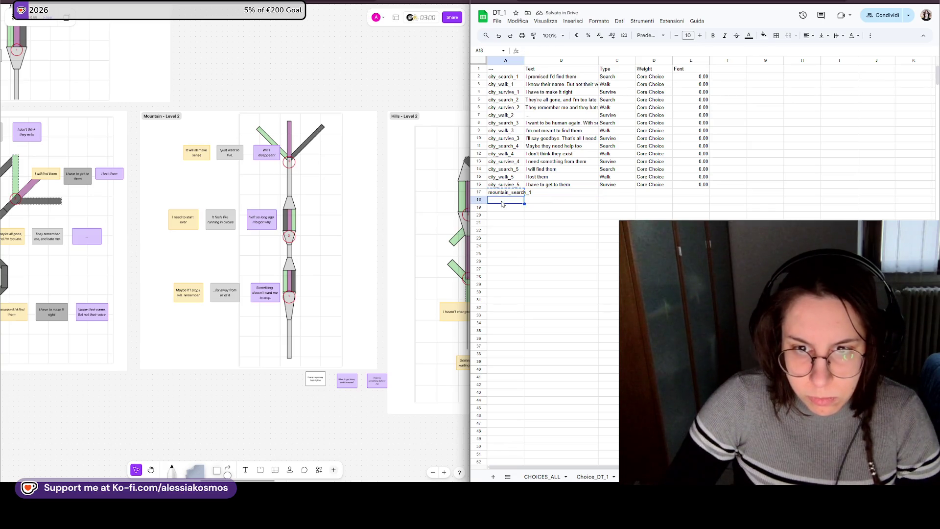
key(ctrl+v)
double_click(514, 200)
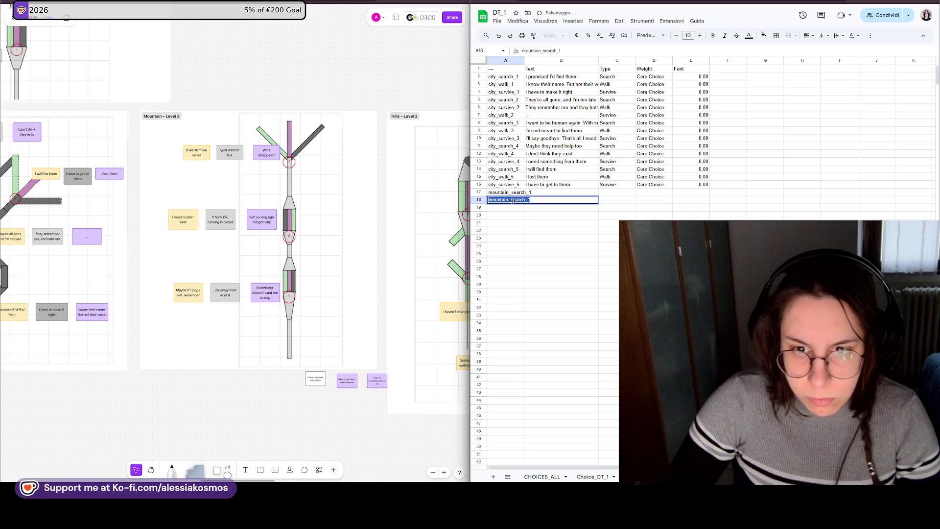
key(BackSpace)
drag(529, 199, 512, 200)
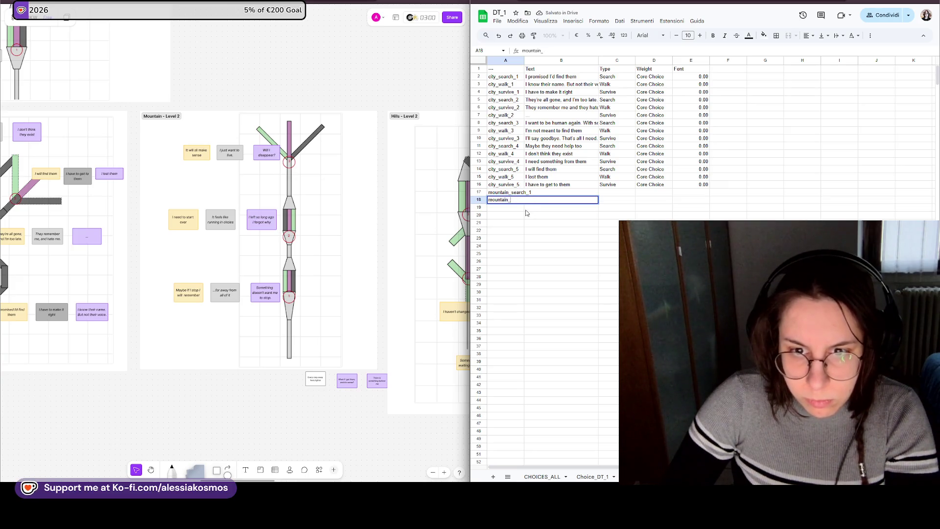
key(Return)
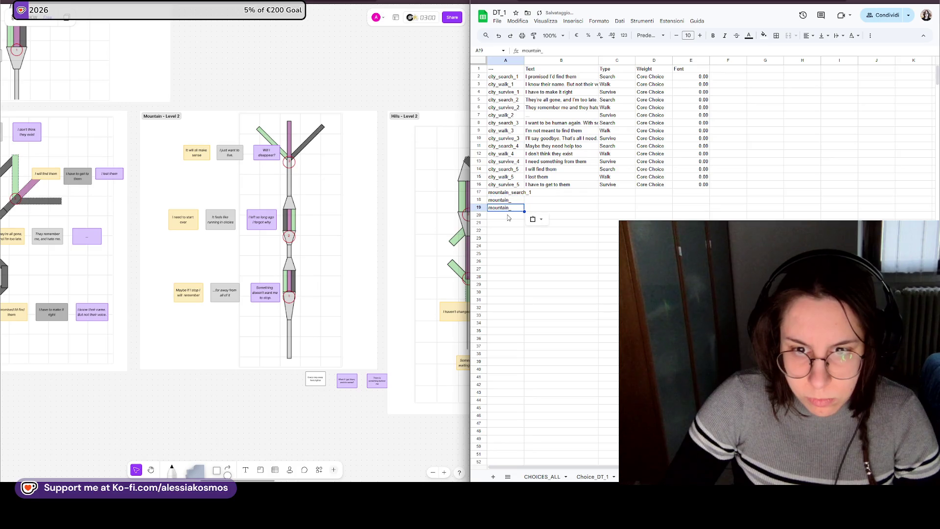
key(ctrl+z)
key(ctrl+z)
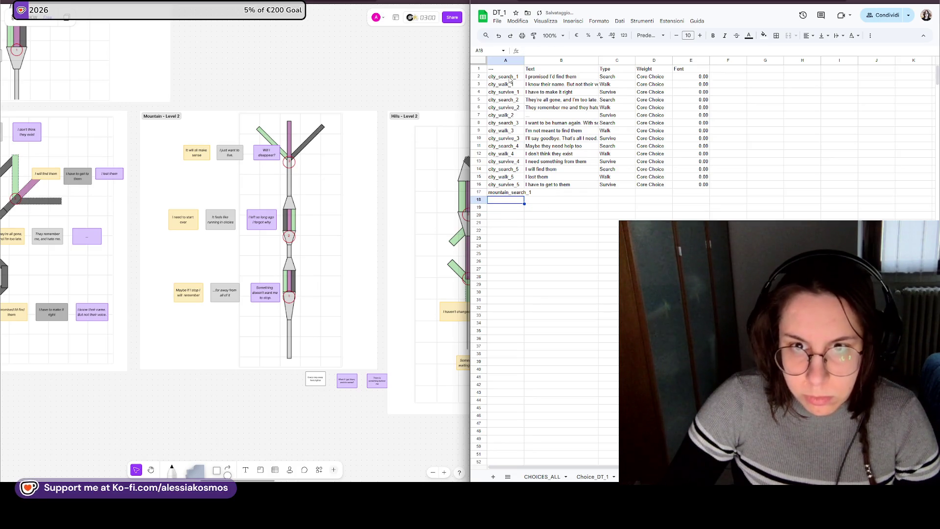
- Copy the plain IDs from Choice_DT_1 rows 2–16 into column A below row 17
drag(508, 87, 509, 185)
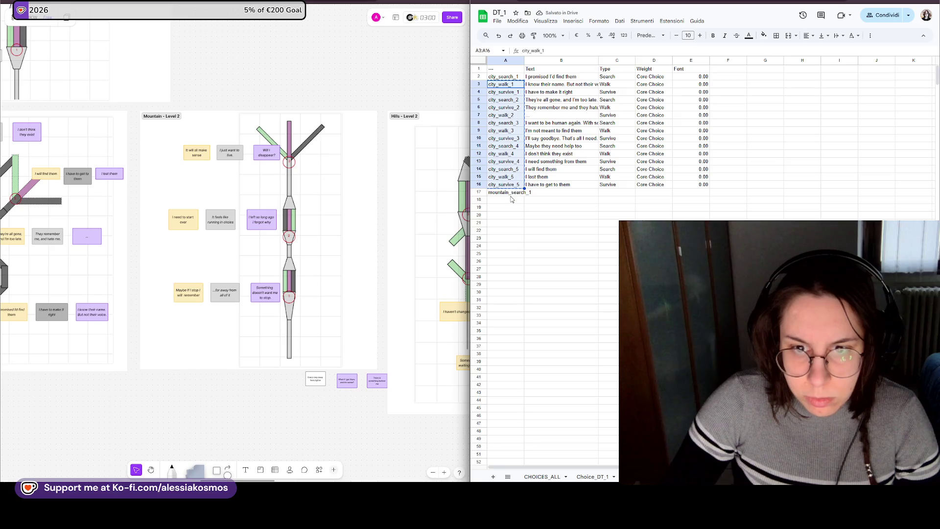
click(593, 476)
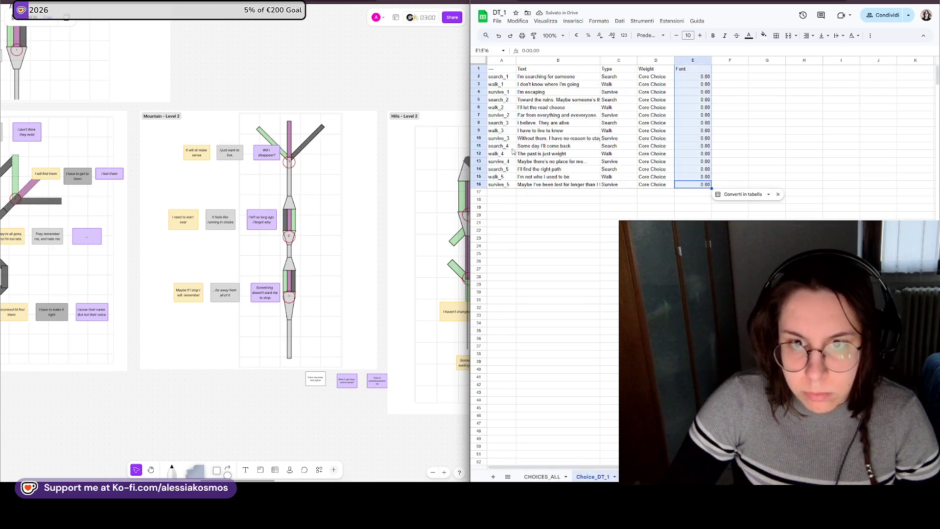
drag(498, 77, 500, 185)
key(ctrl+c)
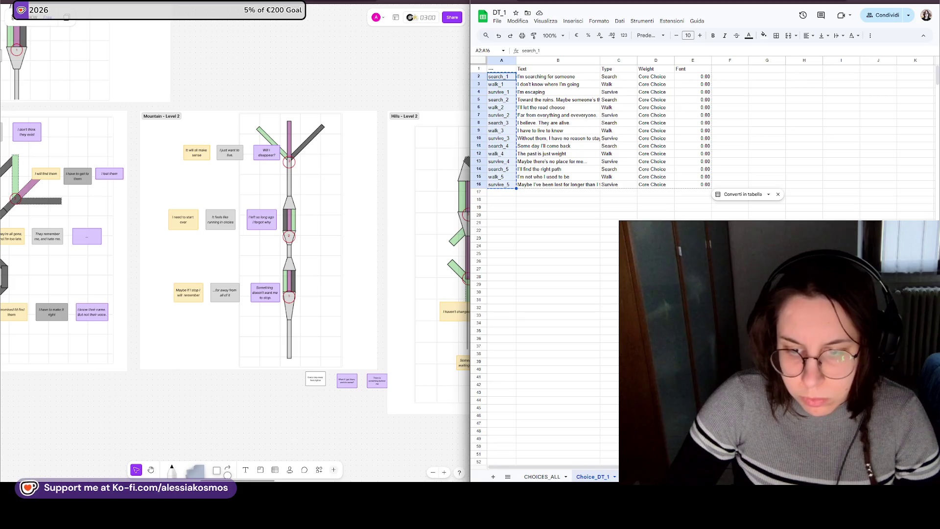
key(ctrl+shift+Page_Up)
click(506, 201)
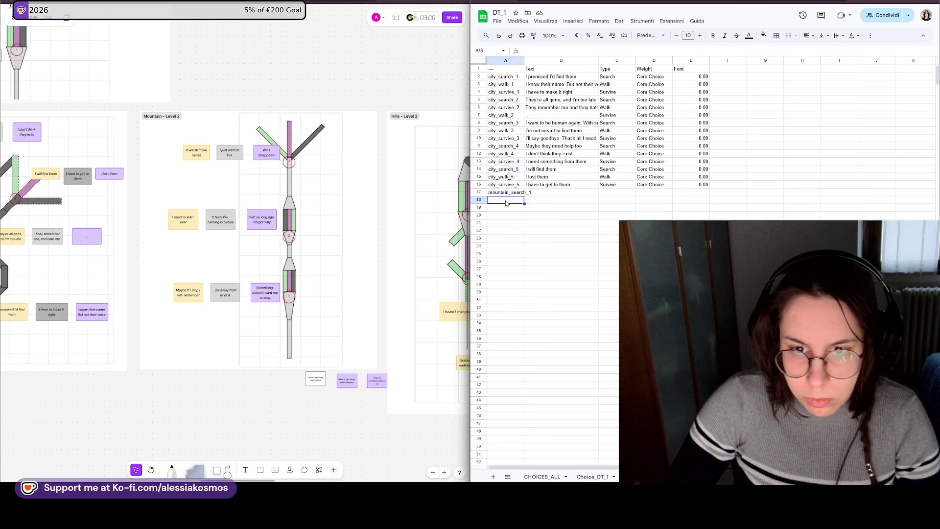
key(ctrl+v)
click(541, 206)
- Shift the pasted walk_1–survive_5 IDs up one row over the duplicate search_1
click(514, 200)
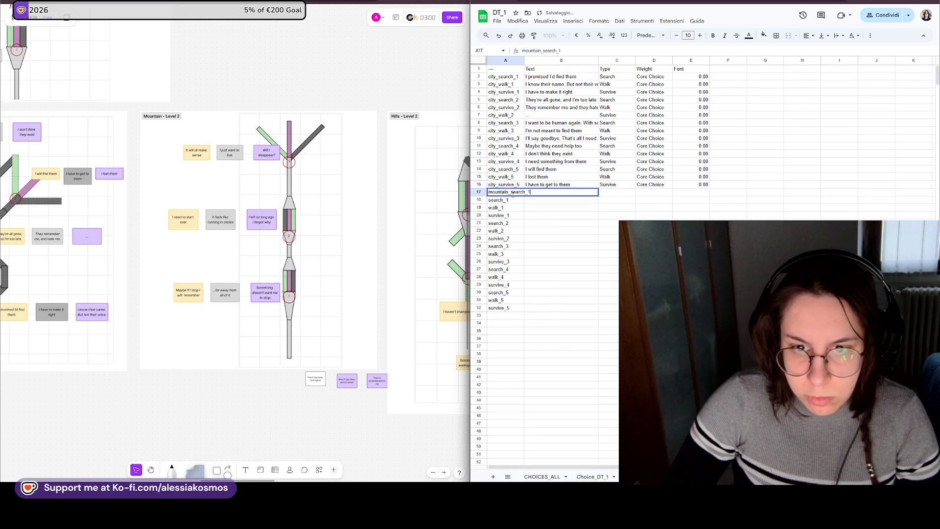
click(514, 207)
key(ctrl+shift+Down)
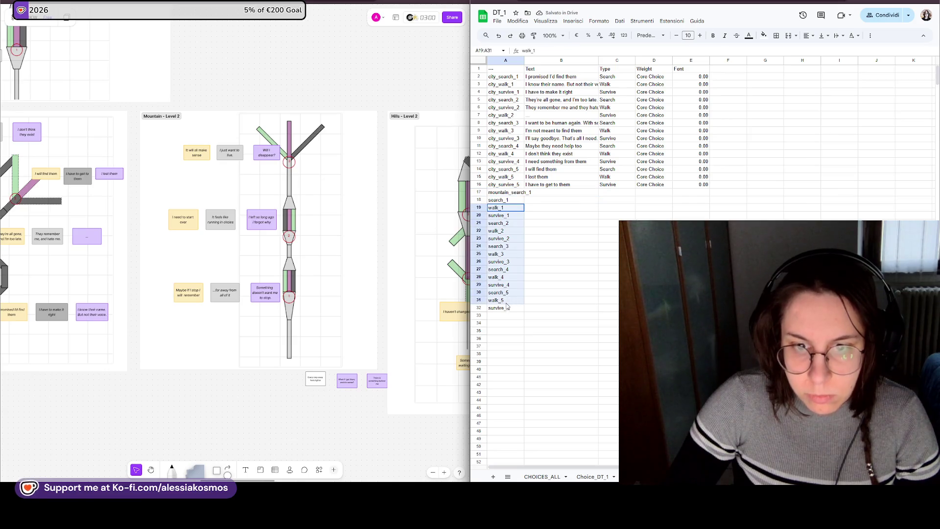
drag(517, 203, 517, 196)
click(555, 207)
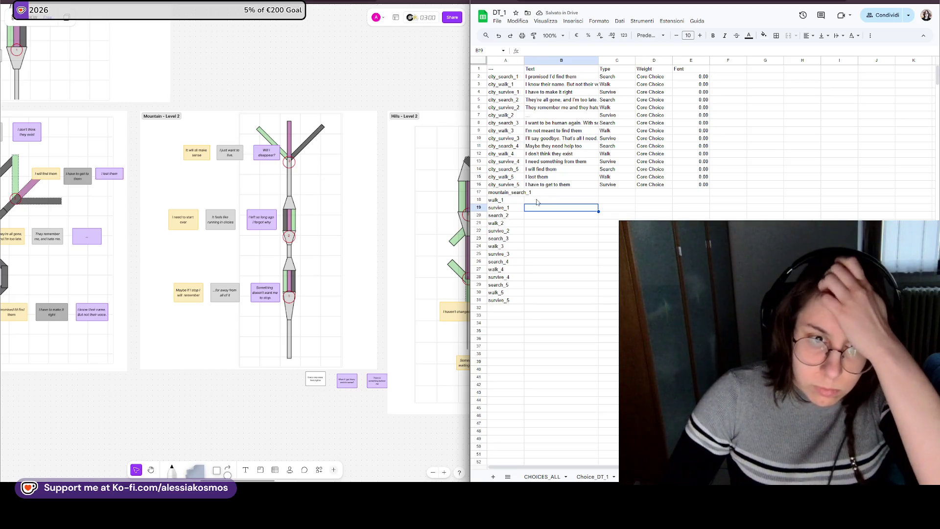
- Paste the first mountain sticky line into B17 beside mountain_search_1
click(195, 293)
double_click(195, 293)
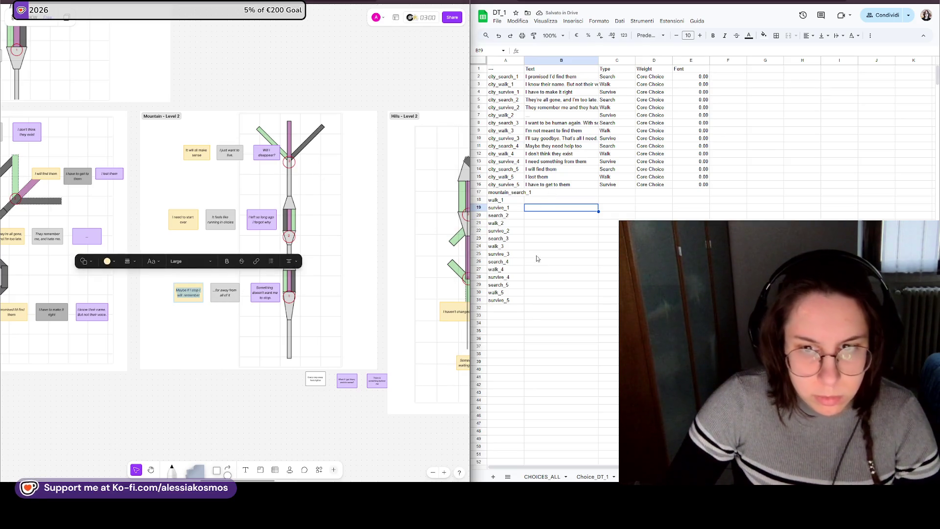
click(541, 203)
key(Up)
key(ctrl+v)
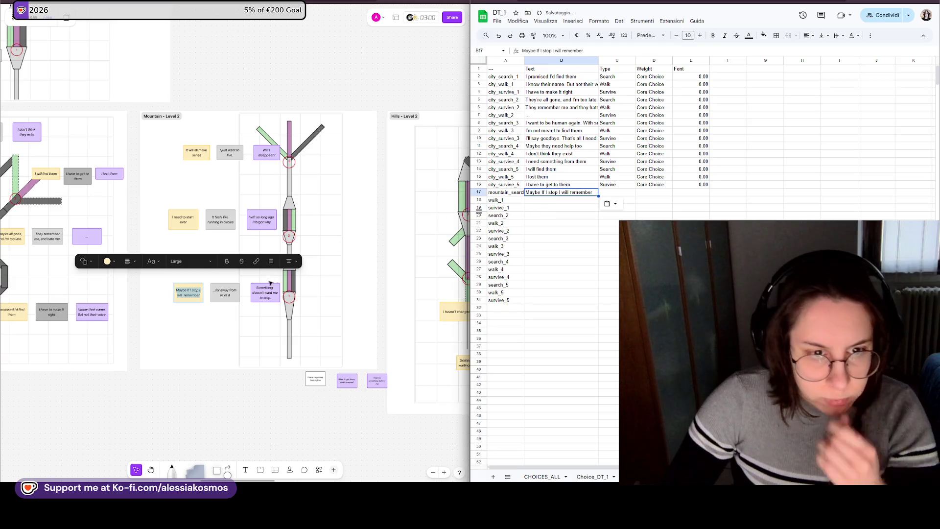
- Fill B18–B20 and B22 with the stop, far away, start over and running in circles lines
double_click(226, 294)
key(Return)
click(544, 210)
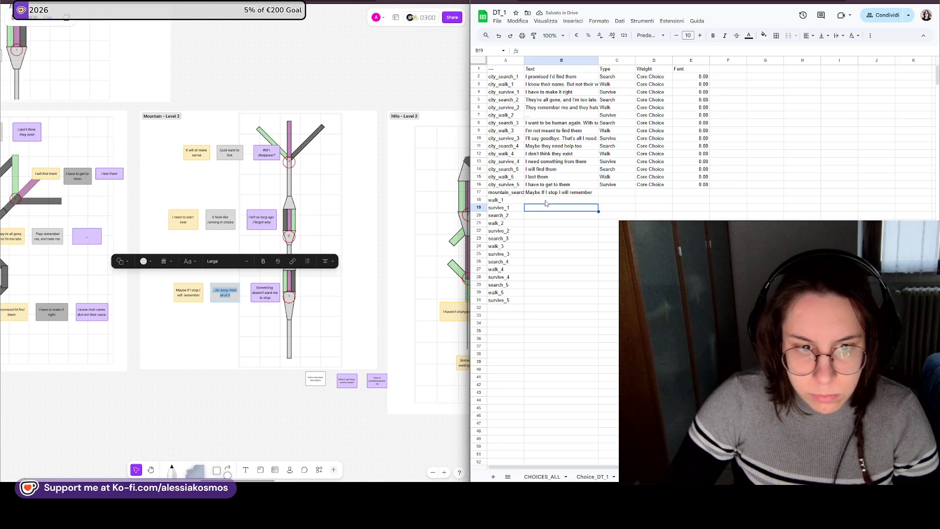
key(ctrl+v)
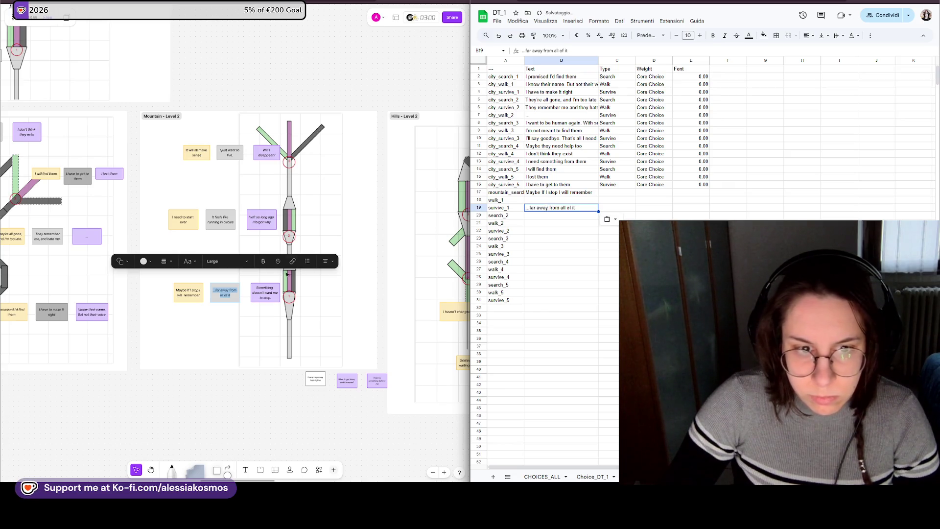
double_click(265, 292)
click(568, 202)
key(ctrl+v)
click(563, 223)
double_click(185, 221)
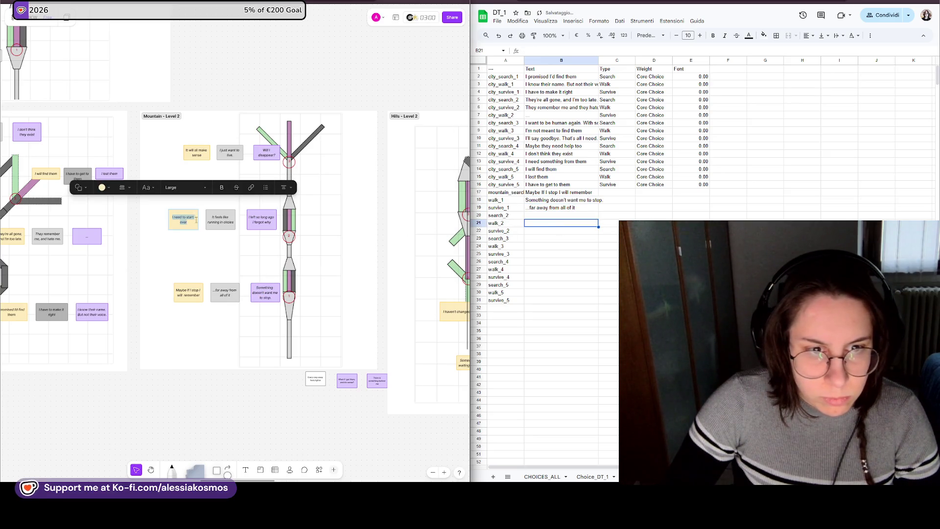
key(ctrl+c)
click(561, 215)
key(ctrl+v)
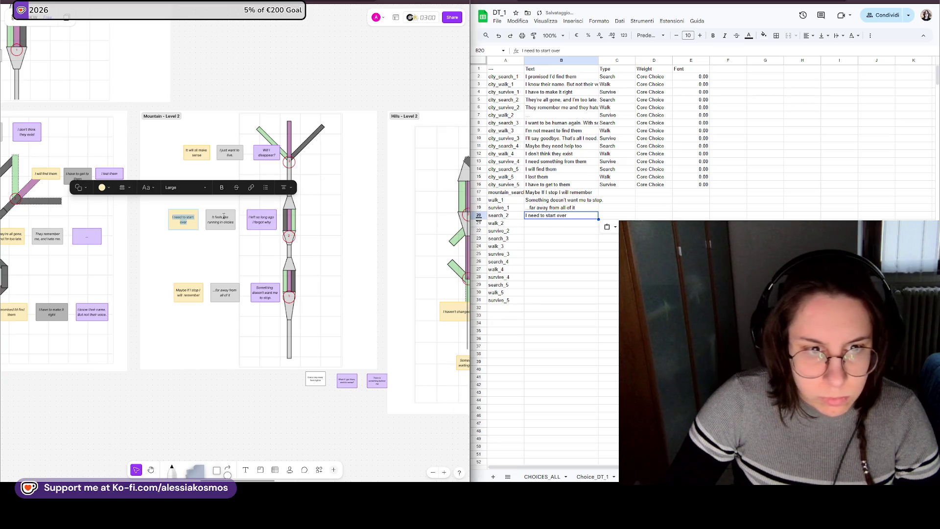
double_click(220, 219)
key(ctrl+c)
click(564, 231)
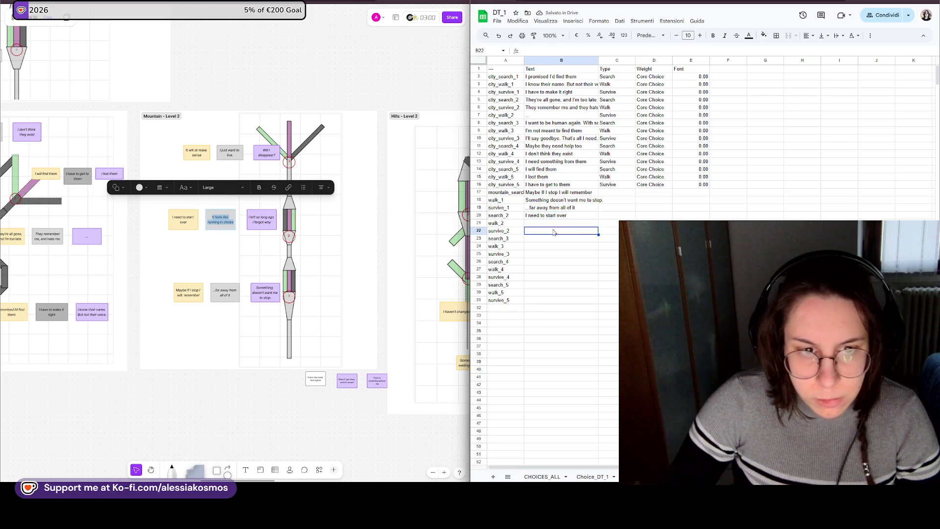
key(ctrl+v)
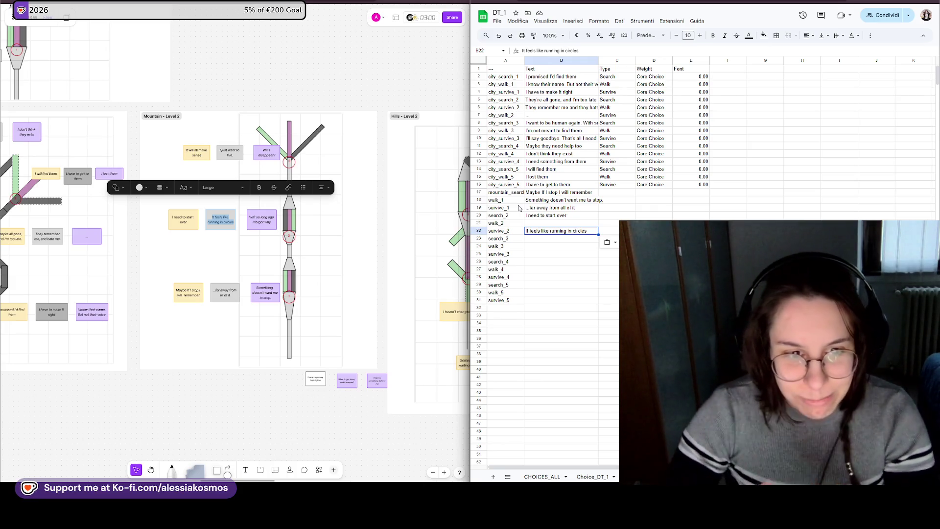
- Fill B21, B23, B24 and B25 with the forgot why, make sense, disappear and want to live lines
double_click(262, 218)
click(563, 224)
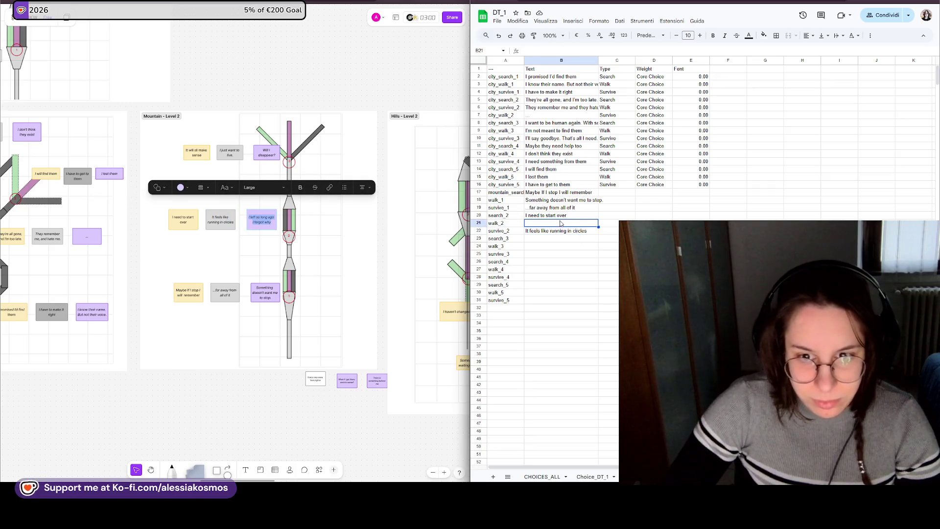
key(ctrl+v)
click(565, 246)
double_click(261, 153)
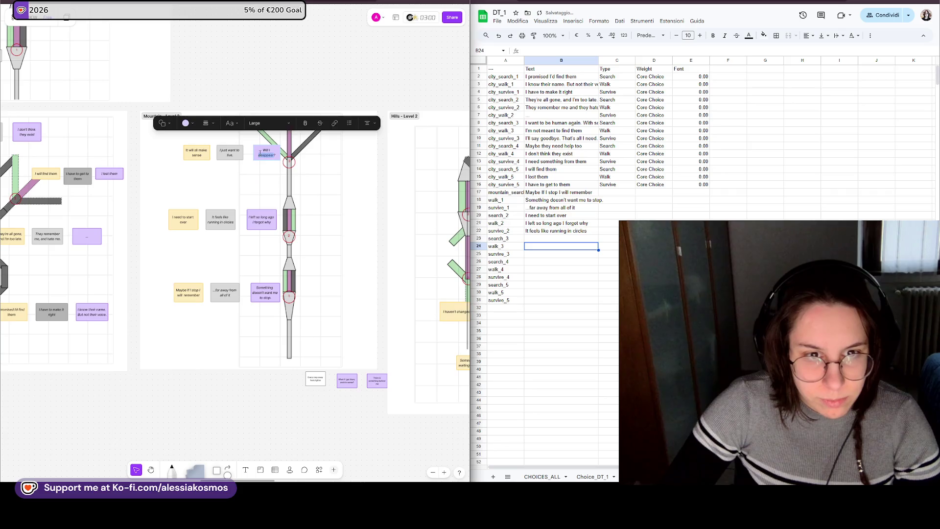
click(552, 250)
key(ctrl+v)
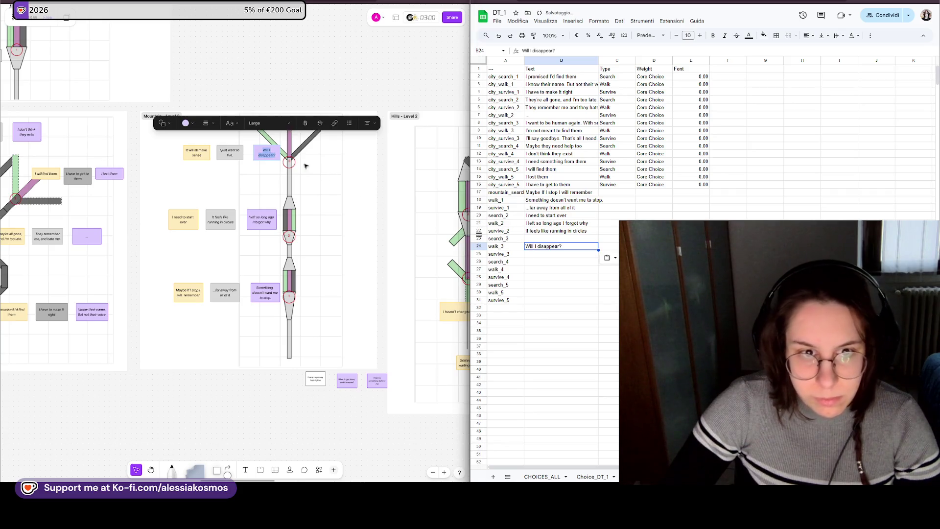
double_click(230, 152)
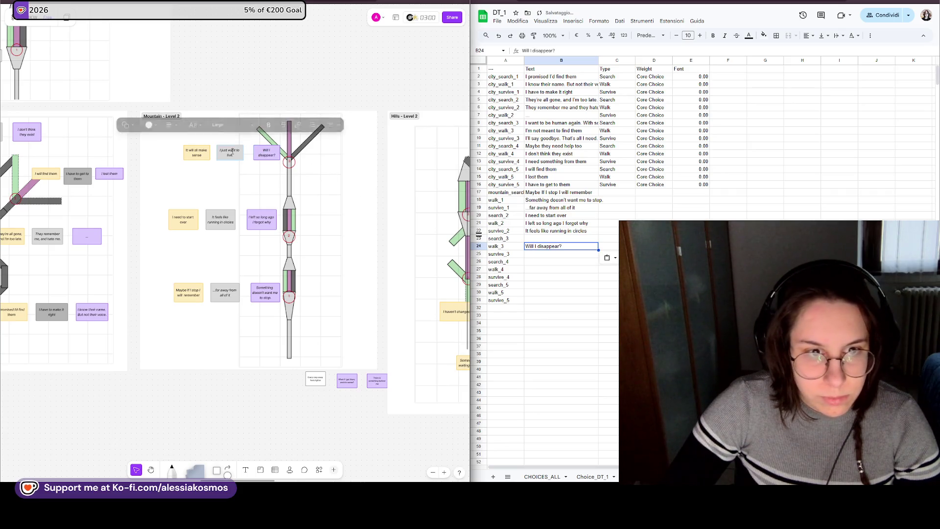
click(552, 254)
key(ctrl+v)
double_click(195, 155)
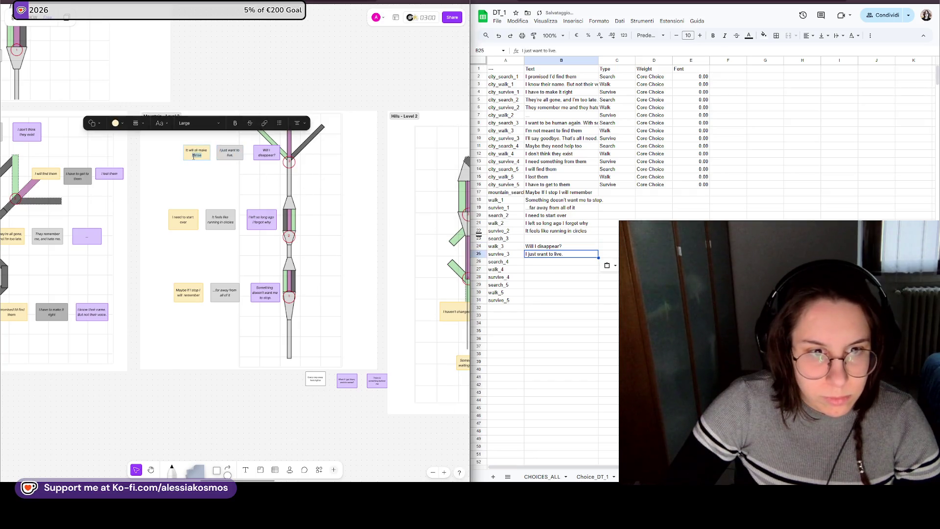
click(544, 238)
key(ctrl+v)
- Clear the leftover IDs in rows 26–31 so column A ends at survive_3
click(536, 276)
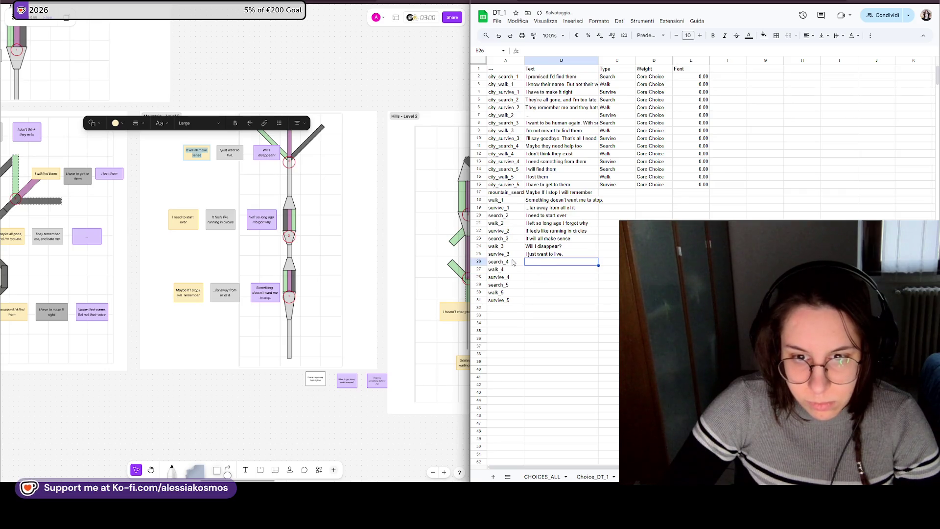
drag(500, 262, 510, 296)
key(Delete)
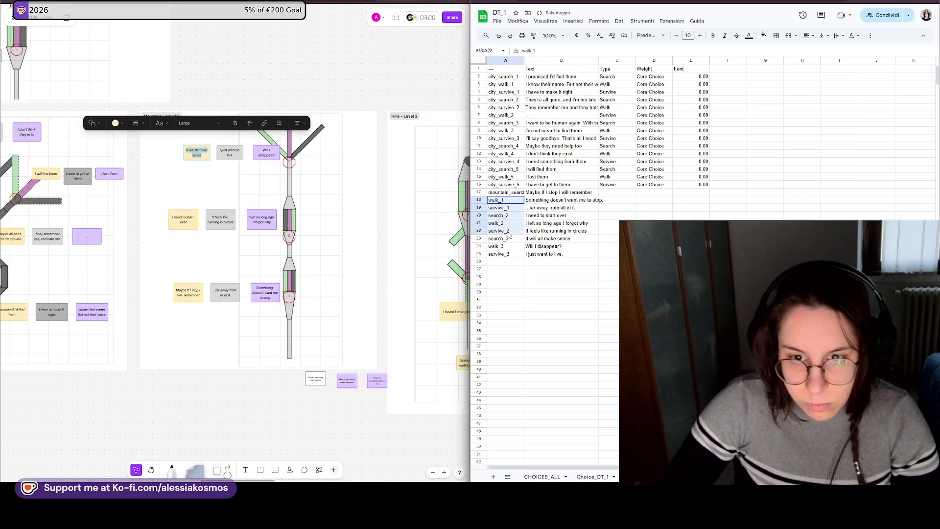
- Duplicate the IDs from A18:A25 into the rows starting at A26
drag(499, 199, 503, 255)
key(ctrl+c)
click(504, 267)
key(ctrl+v)
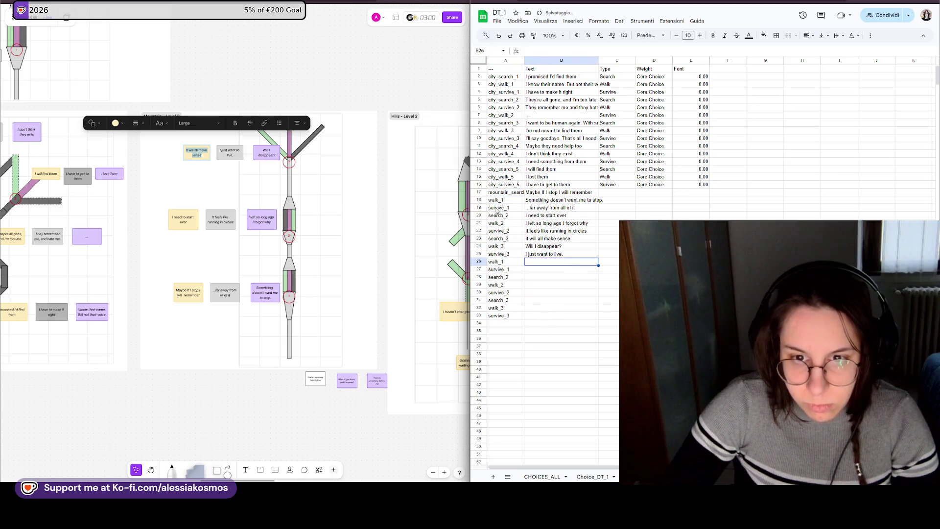
- Prefix search_1, walk_1, survive_1, search_2 and walk_2 with mountain_
double_click(502, 192)
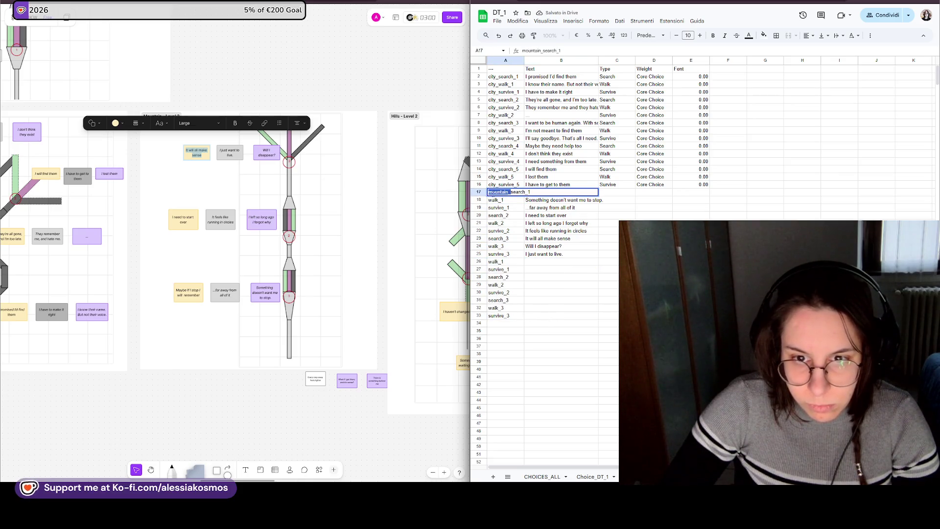
key(Return)
text(mountain_)
key(Return)
double_click(502, 208)
key(Home)
text(mountain_)
key(Return)
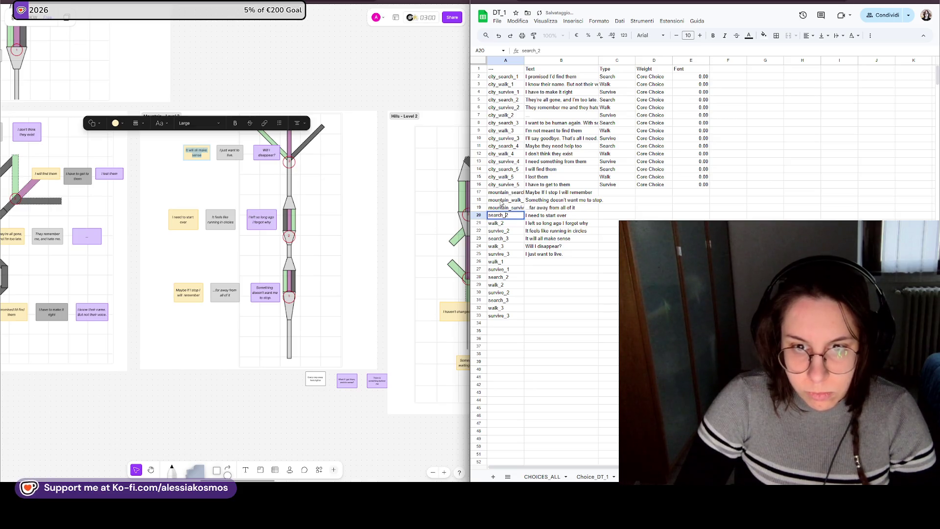
key(Return)
key(Home)
text(mountain_)
key(Return)
key(Home)
text(mountain_)
key(Return)
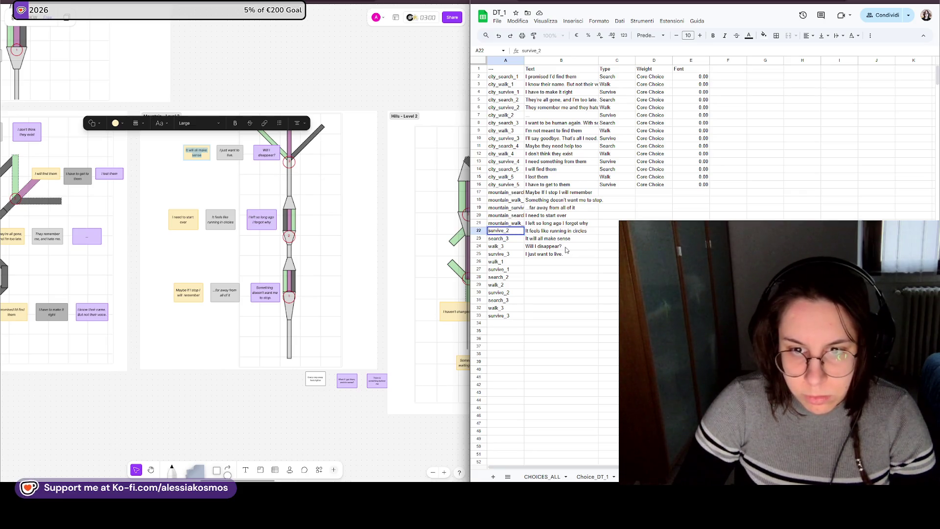
- Prefix survive_2, search_3, walk_3 and survive_3 with mountain_ and widen column A to fit
key(ctrl+v)
key(Return)
key(Return)
key(ctrl+v)
key(Return)
key(ctrl+v)
key(Return)
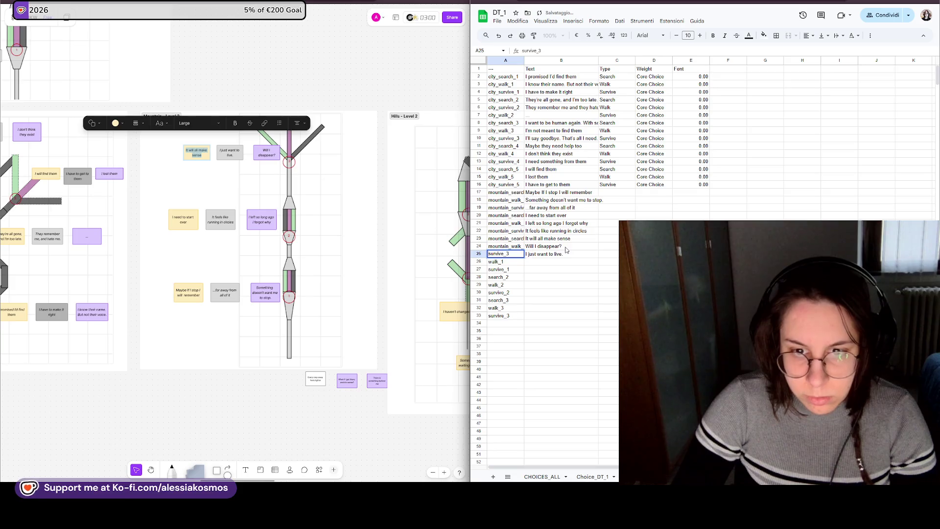
key(ctrl+v)
key(Return)
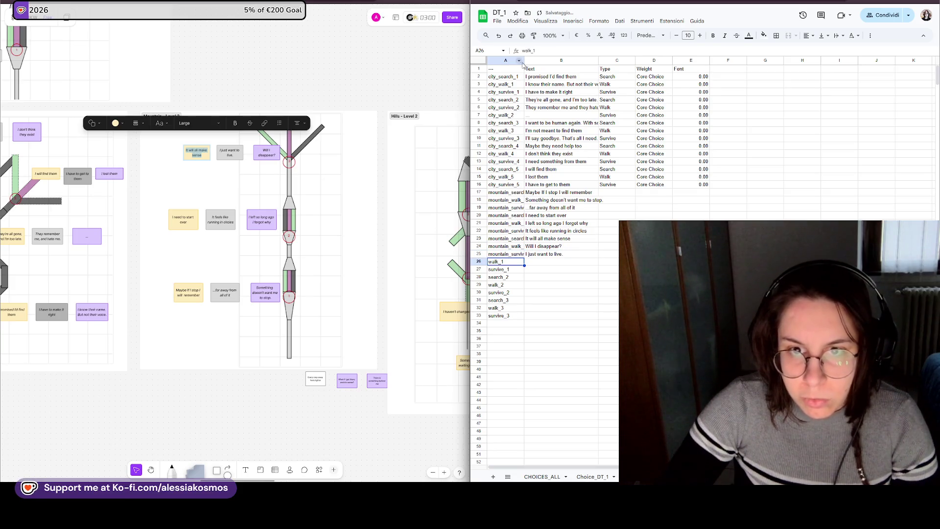
drag(523, 60, 533, 61)
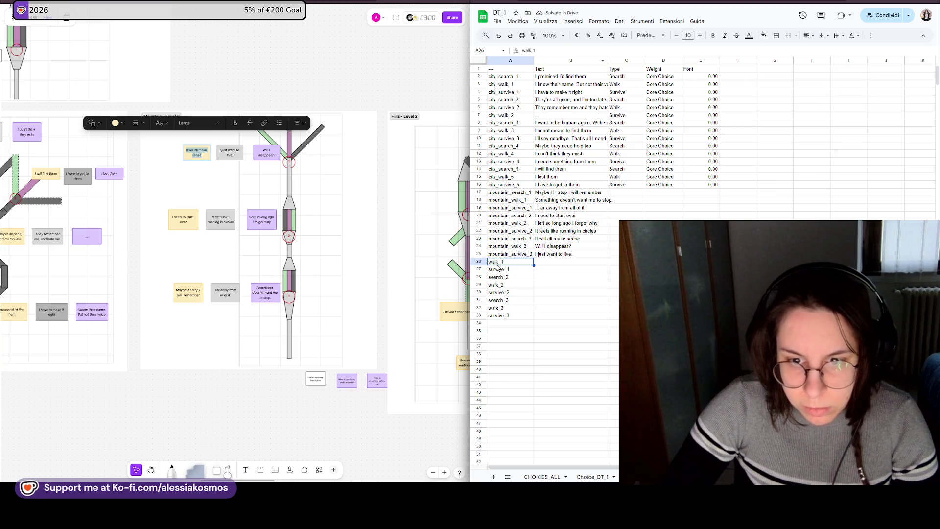
- Inspect the walk_1 entry in A26 and leave it unchanged
key(Right)
scroll(298, 240, right, 3)
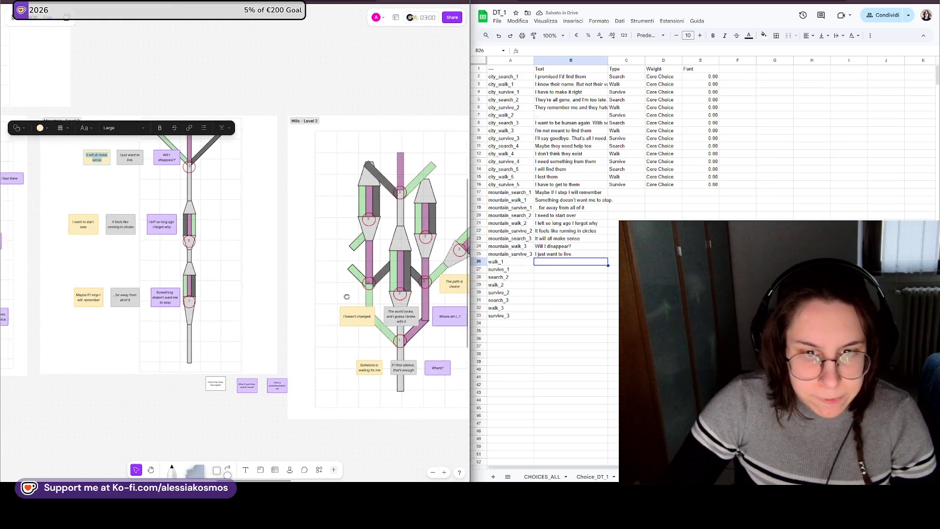
scroll(298, 239, right, 3)
scroll(298, 239, down, 2)
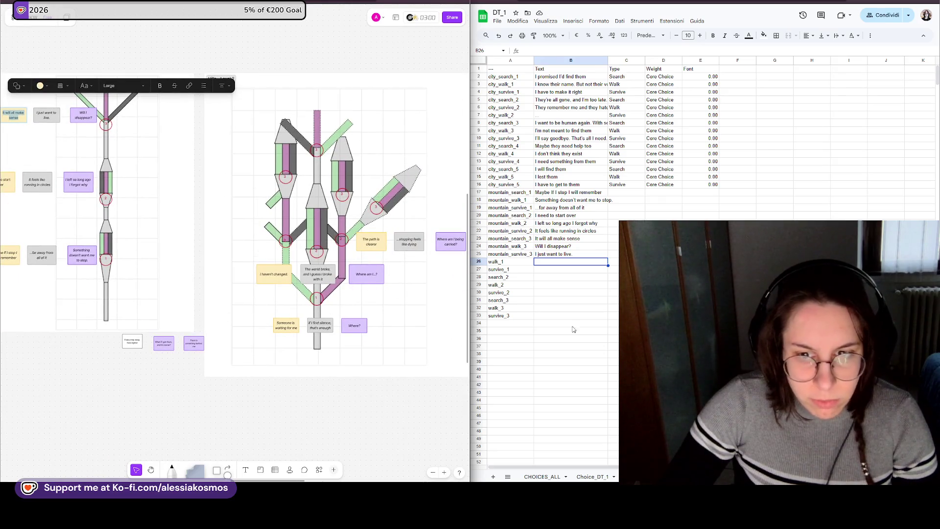
click(664, 307)
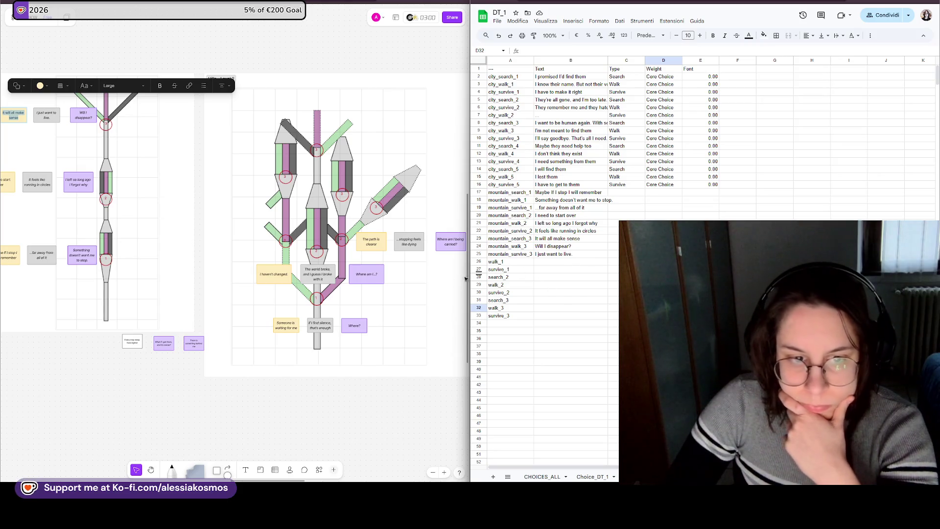
click(503, 263)
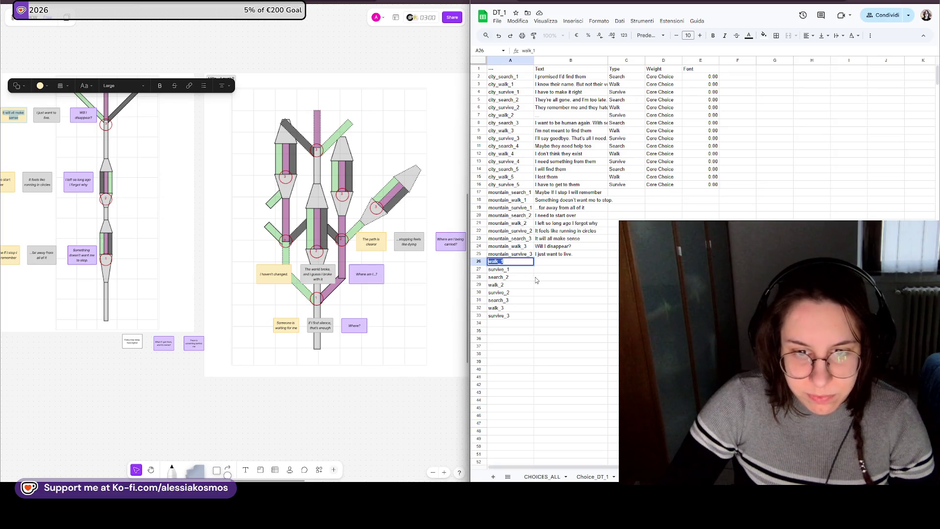
key(Escape)
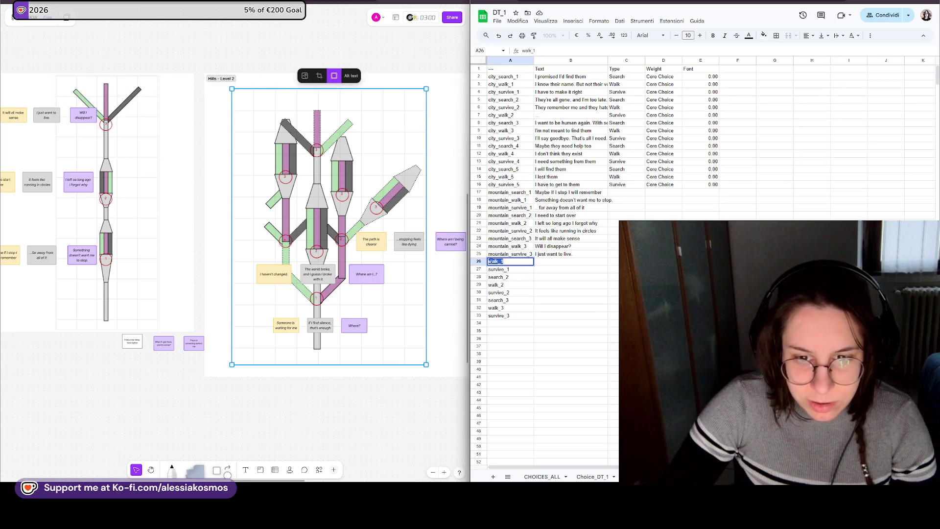
- Rename the A26 ID to hills_walk_1
double_click(490, 261)
text(hill_)
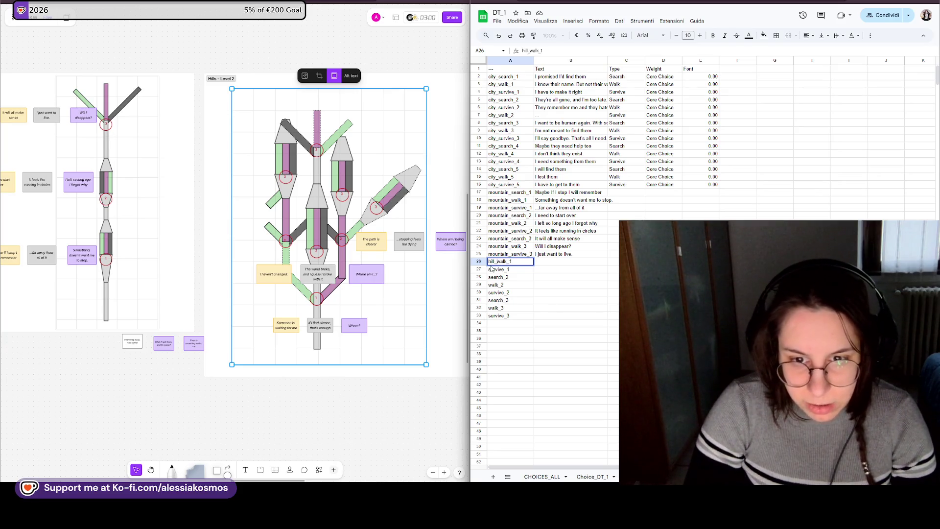
double_click(500, 261)
text(_)
key(Left)
text(s)
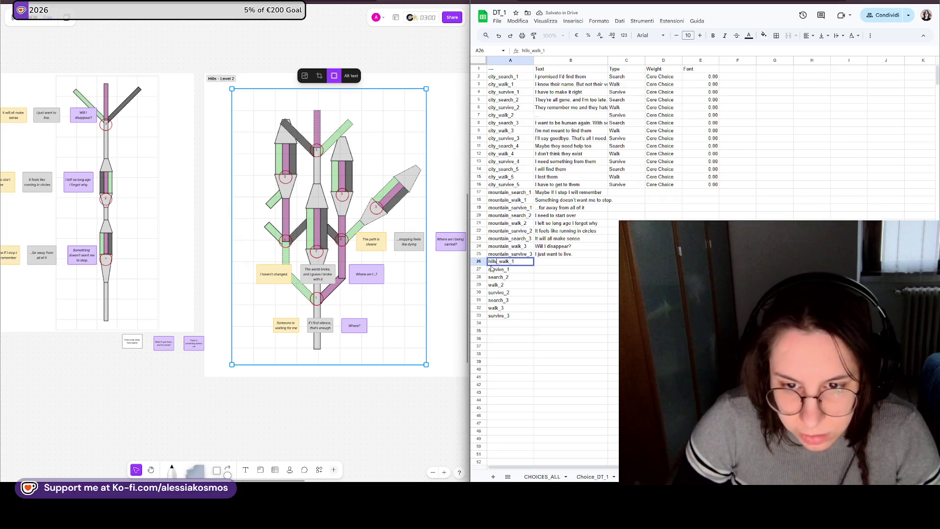
double_click(497, 262)
- Prefix survive_1, search_2 and walk_2 in rows 27–29 with hills_
click(494, 269)
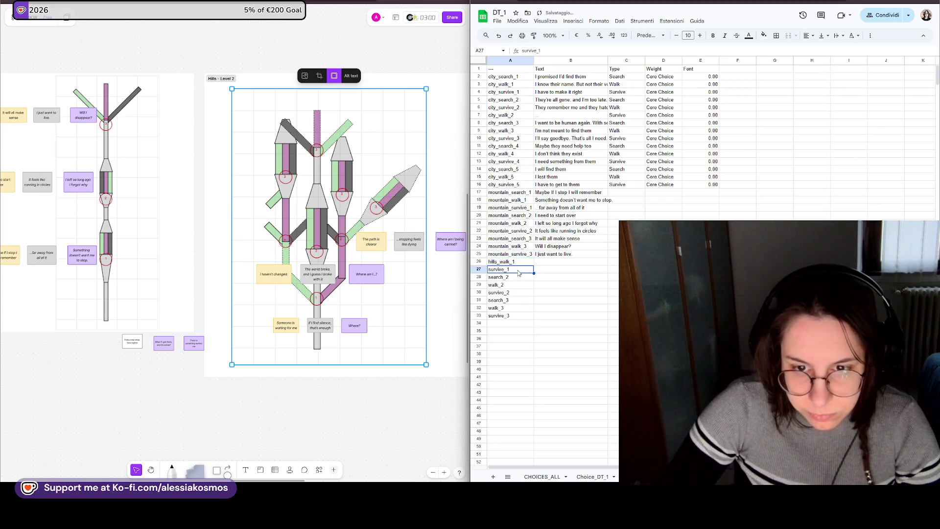
key(F2)
key(Home)
text(hills_)
key(Return)
key(Return)
key(F2)
key(Home)
text(hills_)
key(Return)
- Prefix survive_2, search_3, walk_3 and survive_3 in rows 30–33 with hills_
key(F2)
key(Home)
text(hills_)
key(Return)
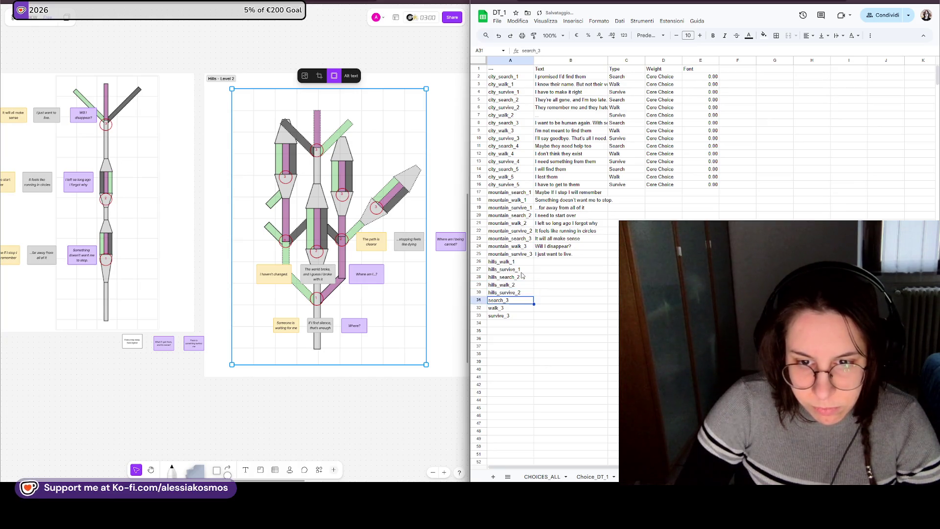
key(F2)
key(Home)
text(hills_)
key(Return)
key(F2)
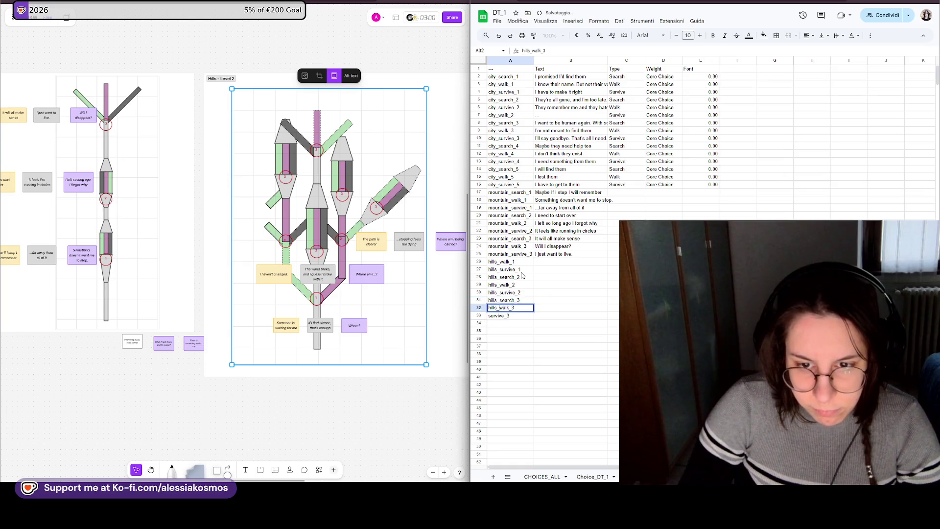
key(Return)
key(F2)
key(Home)
text(hills_)
key(Return)
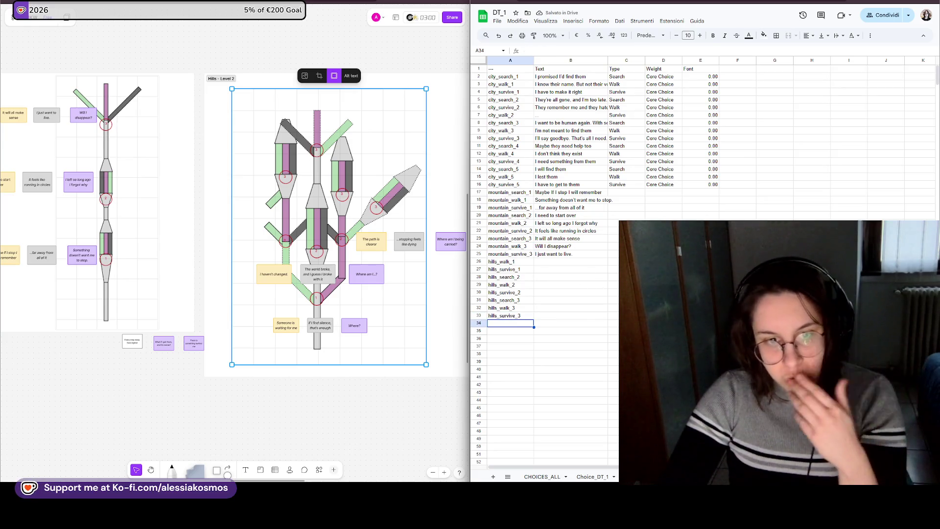
key(ctrl+Page_Down)
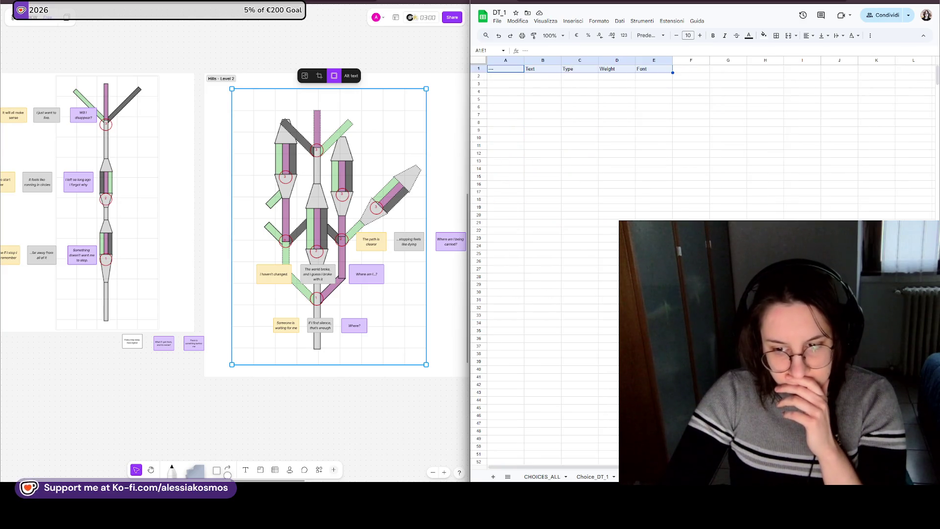
- Copy the header row A1:E1 (---, Text, Type, Weight, Font) from the data sheet
key(ctrl+Page_Up)
key(ctrl+Page_Down)
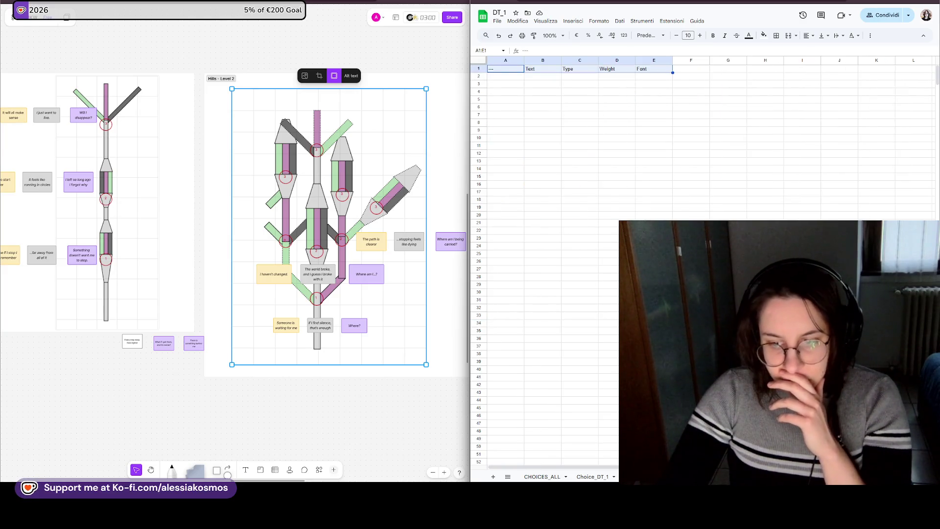
click(690, 300)
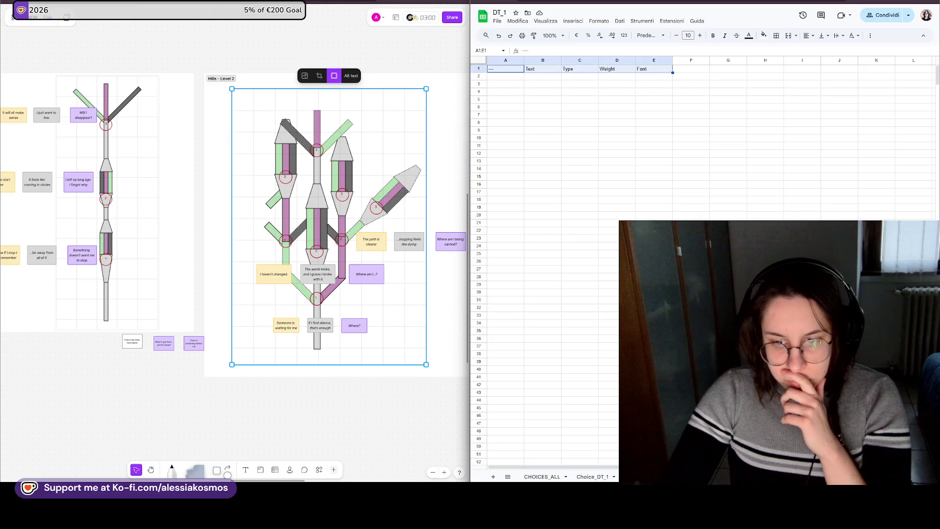
key(ctrl+Page_Up)
drag(524, 70, 699, 69)
key(ctrl+c)
- Bring the copied headers into row 3 of the CHOICES_ALL sheet
click(700, 461)
key(ctrl+Page_Down)
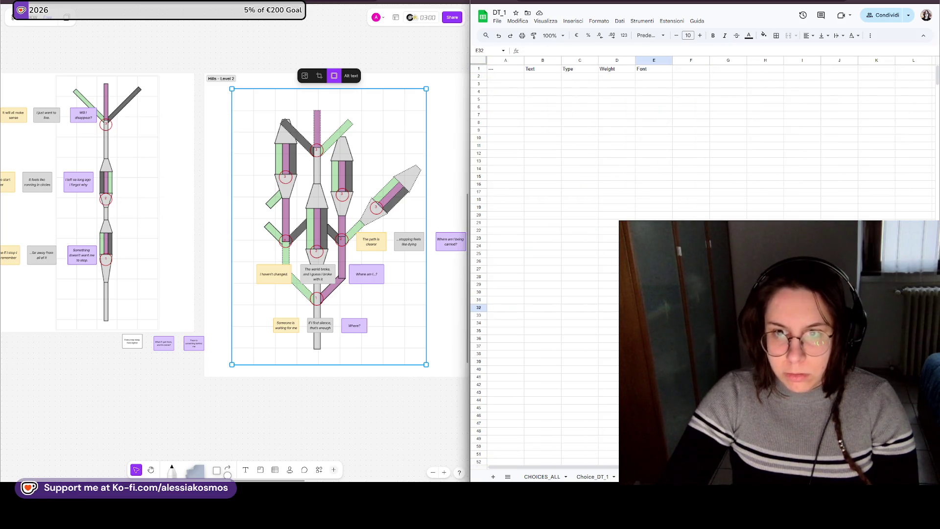
click(544, 477)
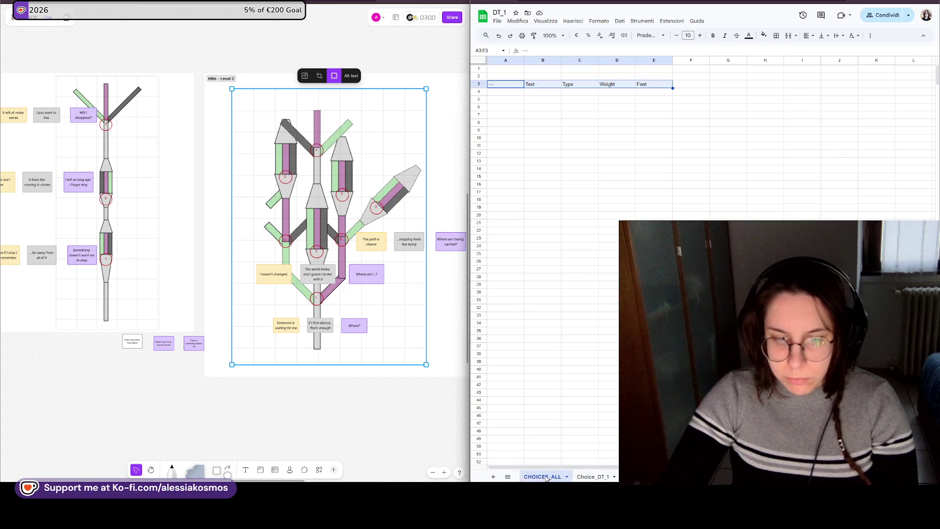
click(596, 231)
drag(505, 84, 631, 87)
click(639, 84)
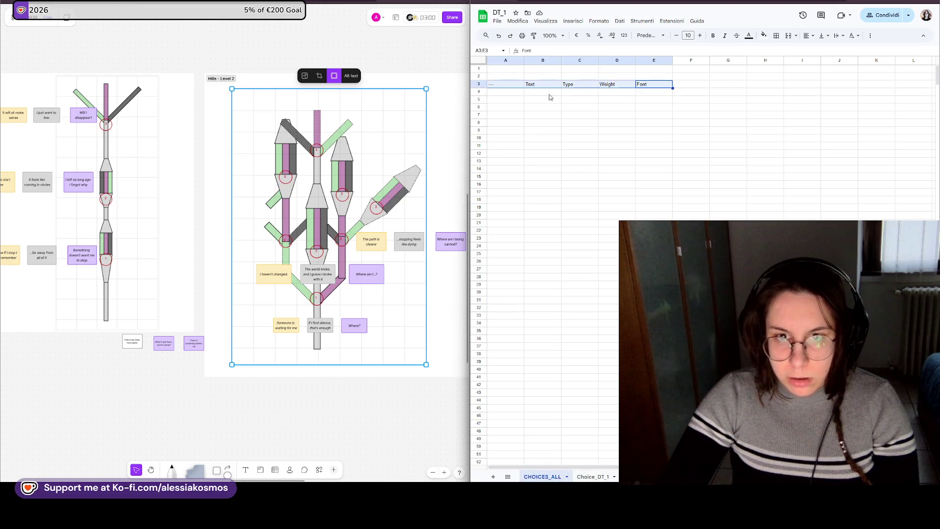
click(577, 146)
click(593, 477)
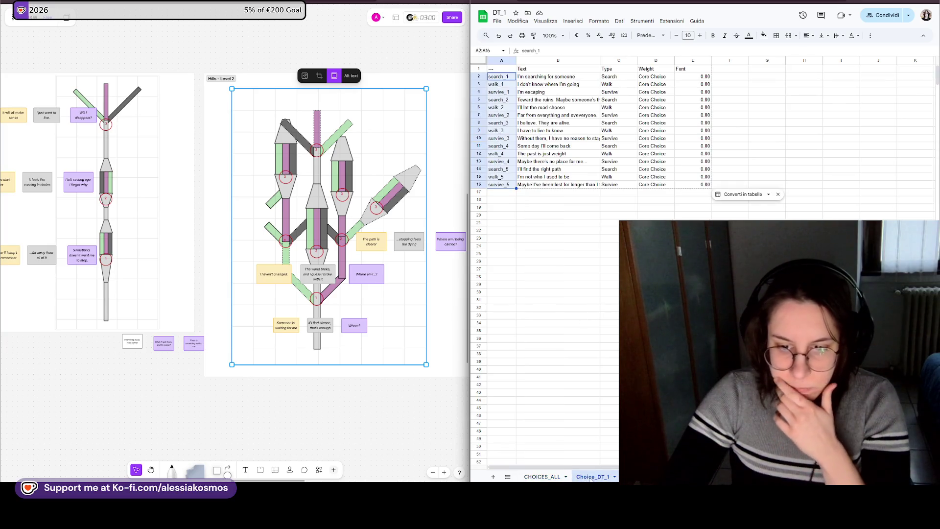
- Move the CHOICES_ALL header row from row 3 up to row 1 and select A2
click(542, 477)
mouse_move(506, 85)
mouse_down()
mouse_move(647, 85)
mouse_move(647, 71)
mouse_up()
click(650, 91)
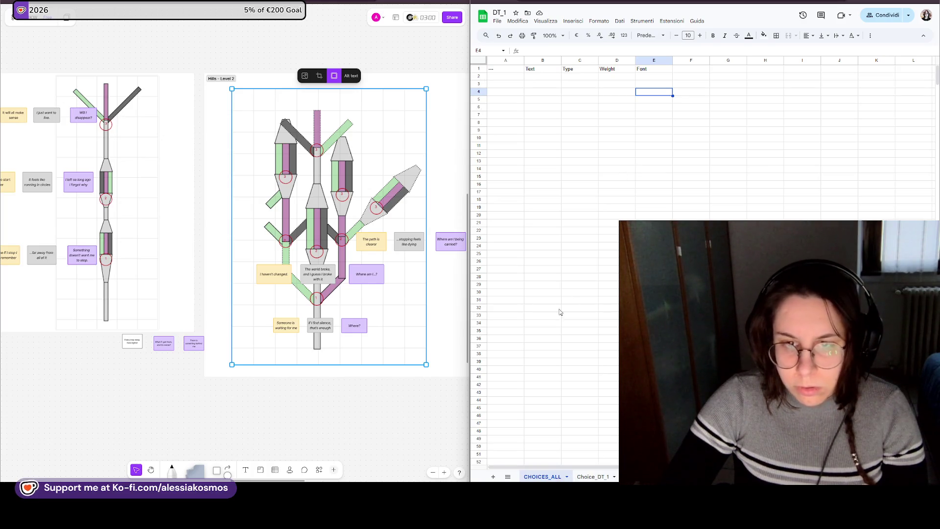
click(503, 76)
- Enter a formula in CHOICES_ALL A2 referencing the first ID cell of Choice_DT_1
double_click(504, 76)
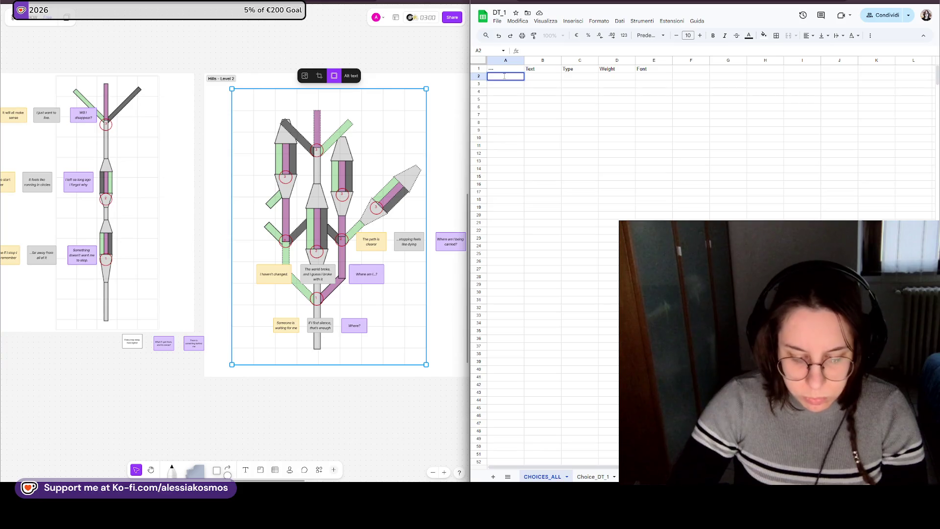
text(=)
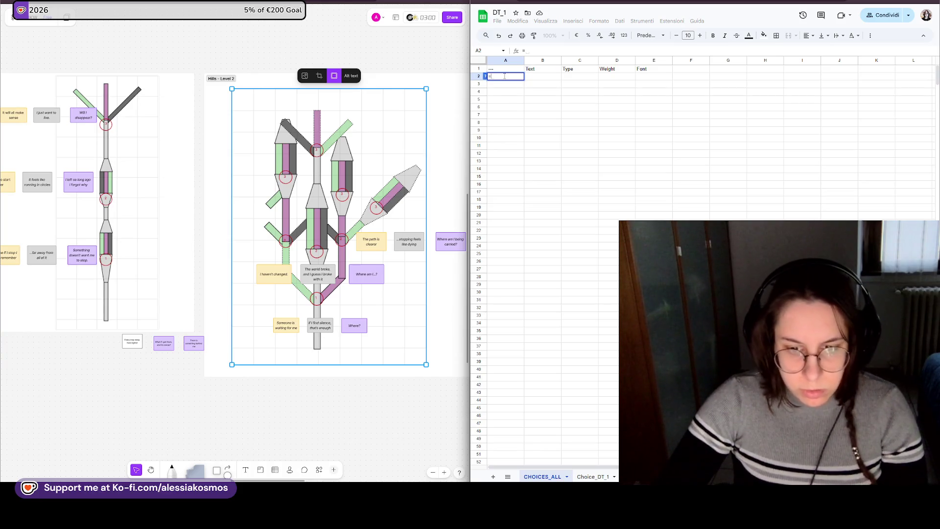
click(593, 476)
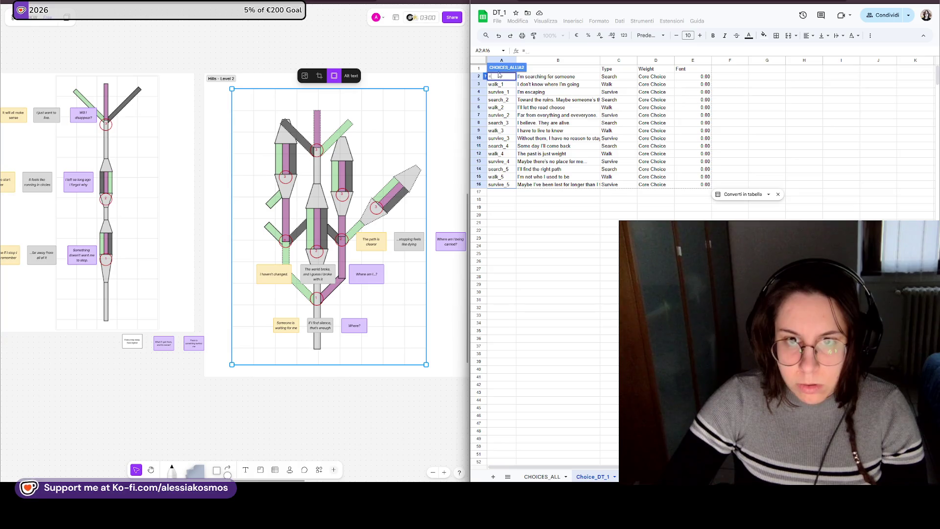
click(527, 77)
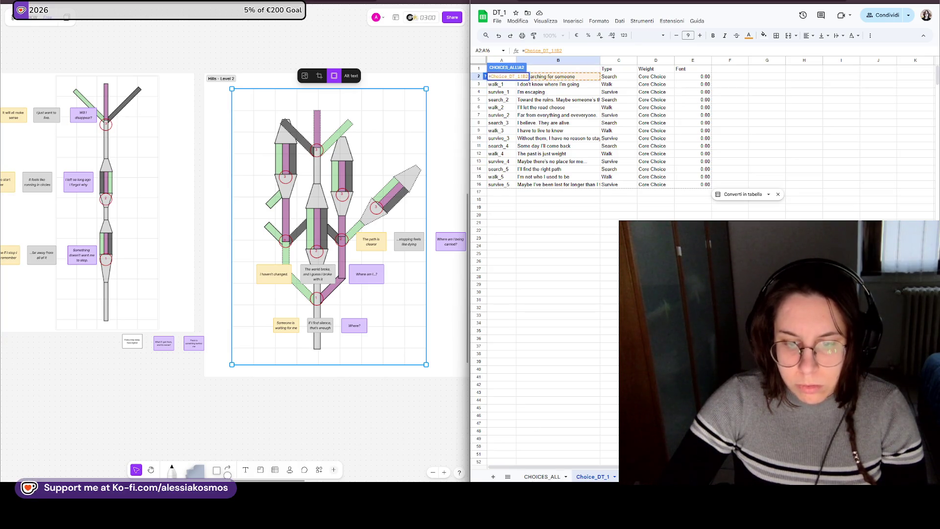
key(Return)
- Rework the A2 reference into an extended Choice_DT_1 range and correct the resulting error
click(593, 476)
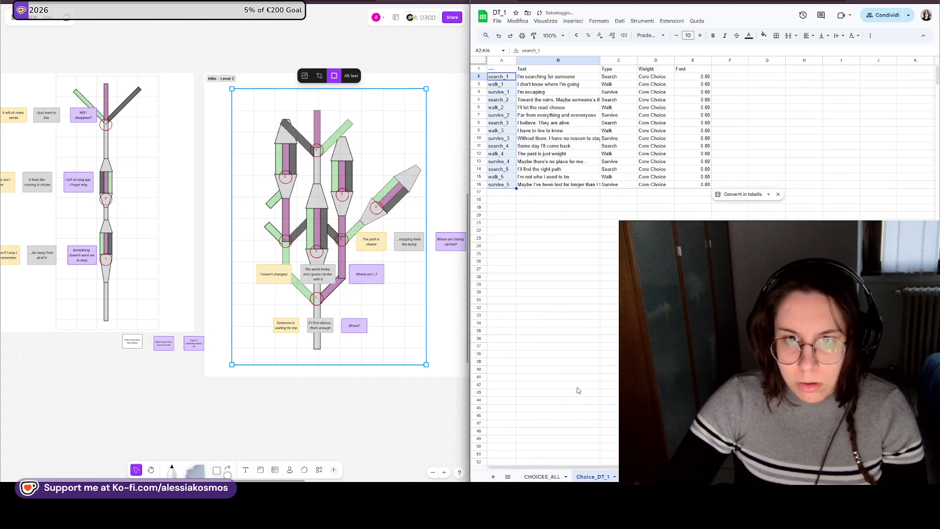
click(542, 476)
double_click(507, 76)
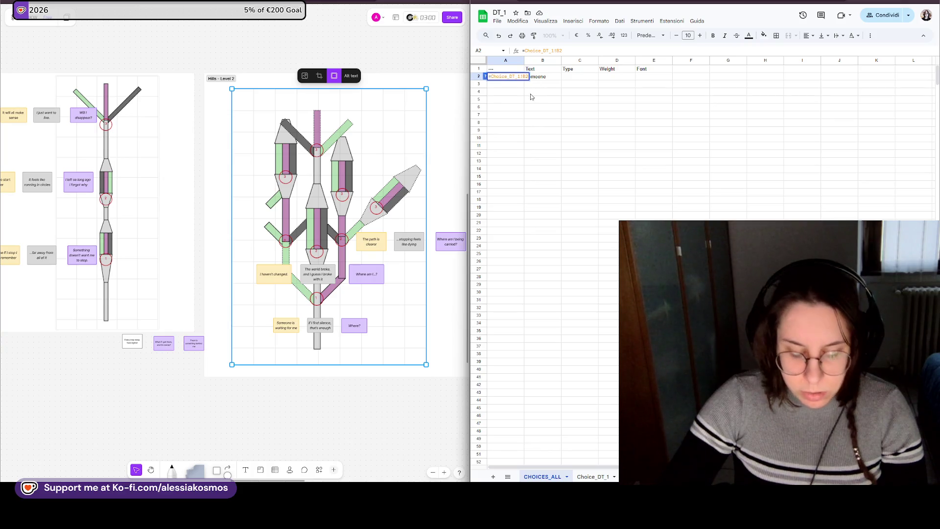
click(594, 477)
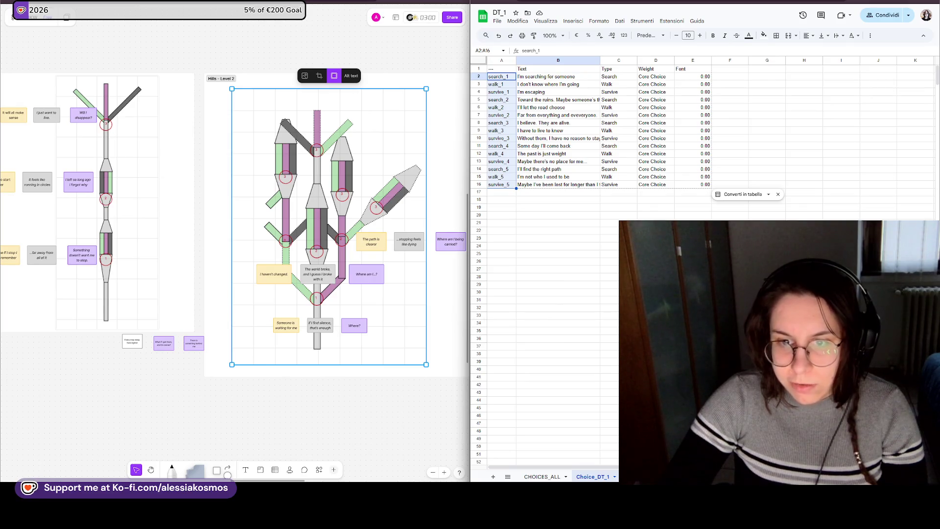
key(Escape)
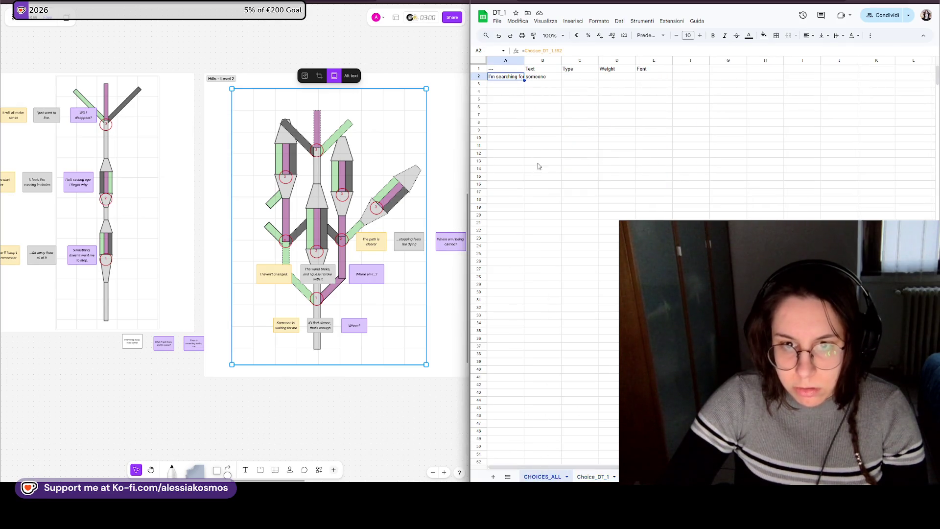
double_click(517, 77)
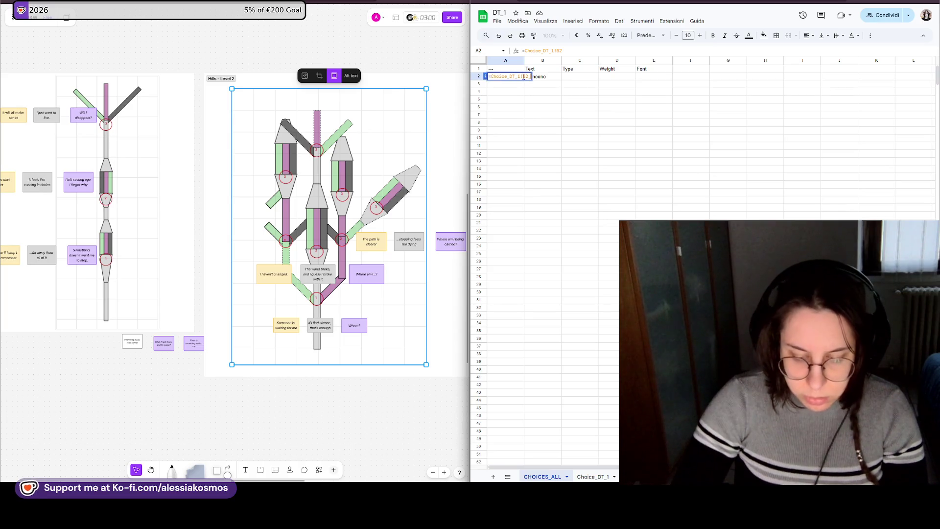
text(:B16)
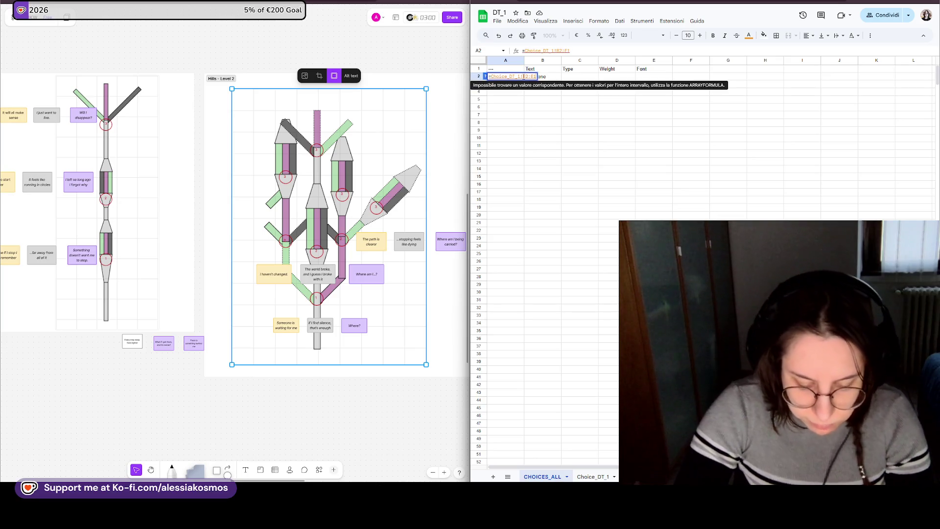
key(Return)
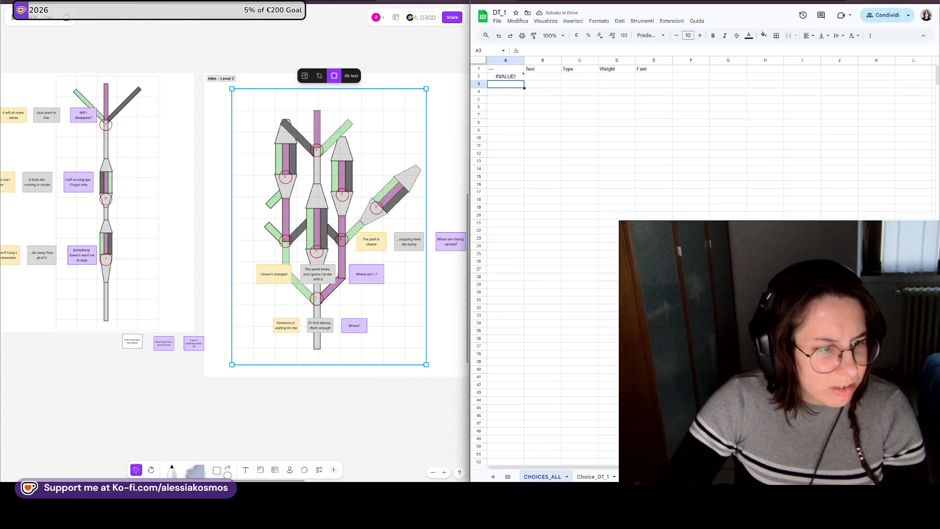
double_click(503, 79)
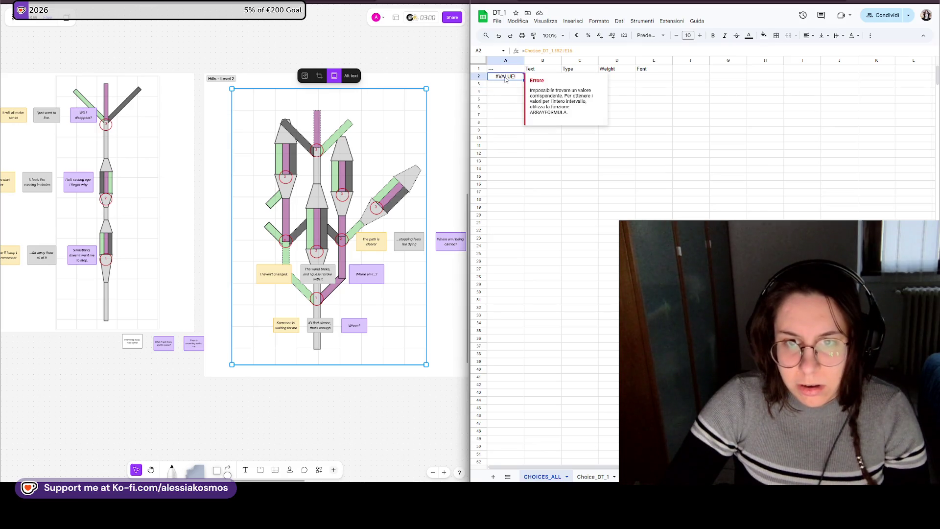
key(BackSpace)
key(BackSpace)
key(BackSpace)
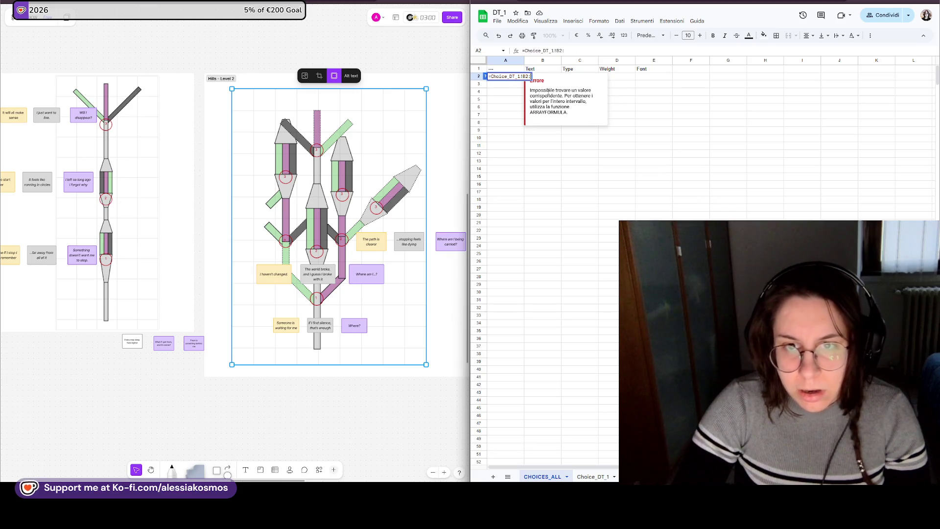
key(Return)
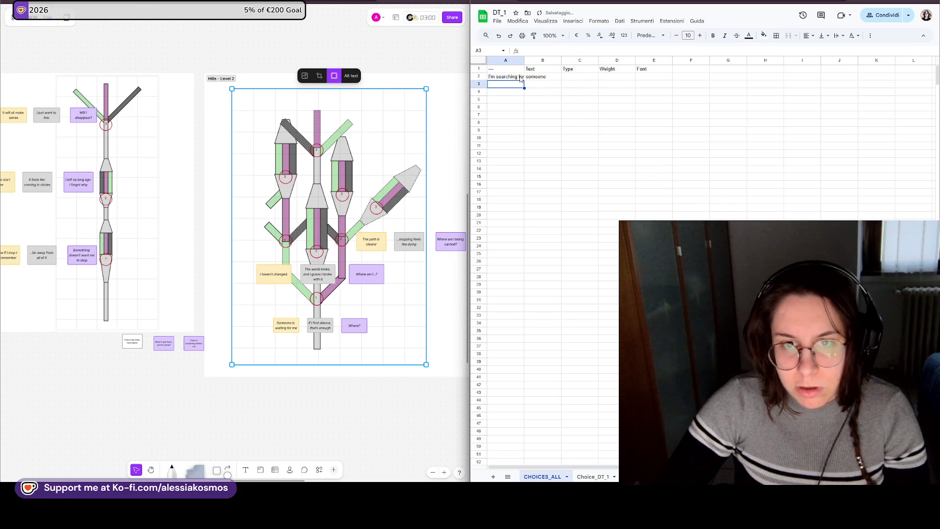
- Finalize the A2 formula so it shows search_1 and select the linked cells to copy
click(594, 476)
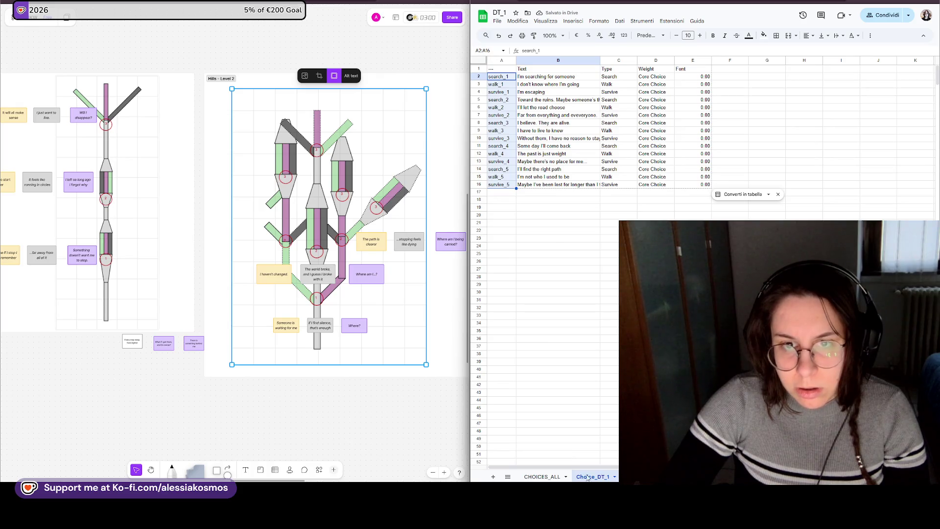
click(543, 477)
double_click(513, 76)
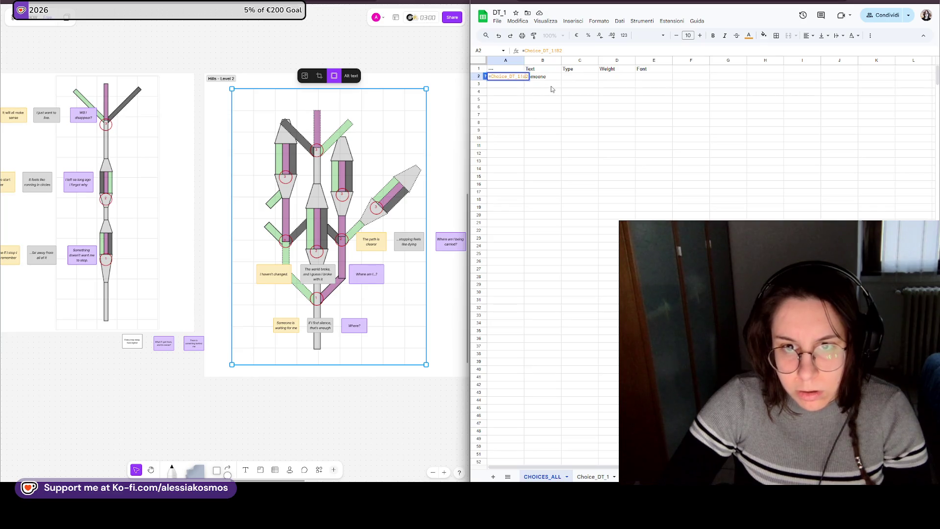
key(Return)
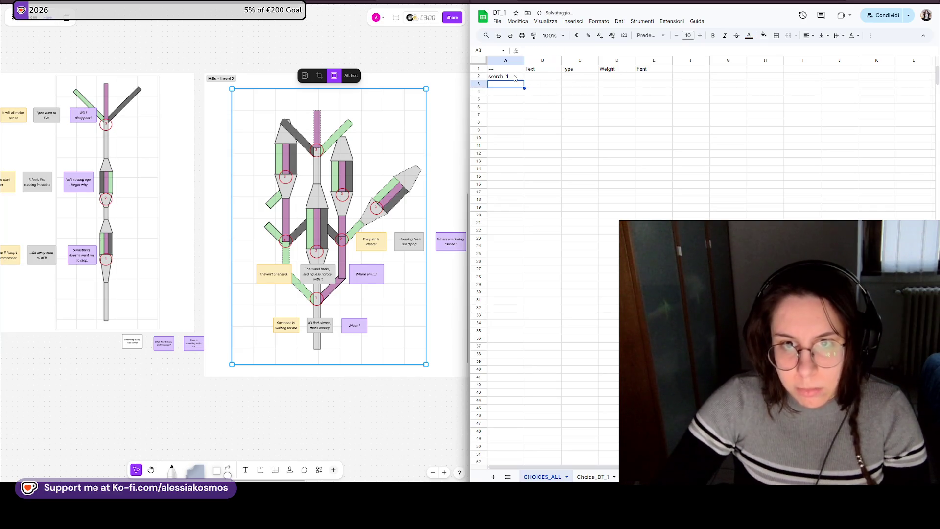
key(Up)
shift+click(663, 156)
- Copy the linked formula and paste it across A2:E37 to pull all Choice_DT_1 rows
drag(663, 162, 663, 394)
key(ctrl+c)
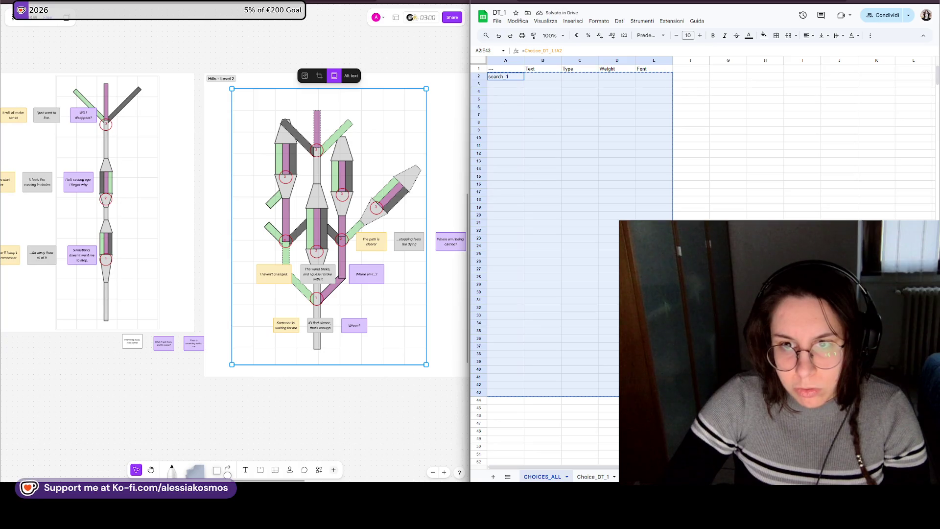
click(505, 76)
drag(505, 76, 654, 362)
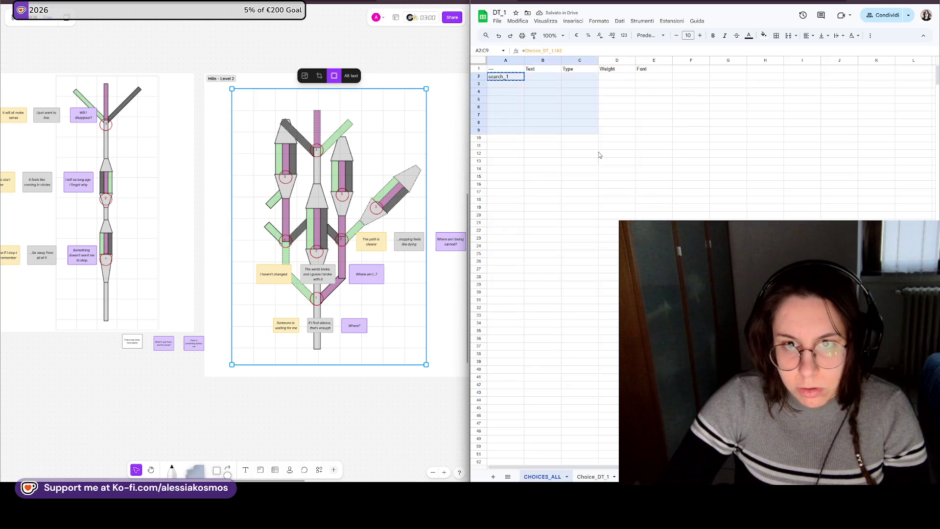
click(580, 133)
drag(506, 77, 654, 346)
key(ctrl+v)
click(728, 322)
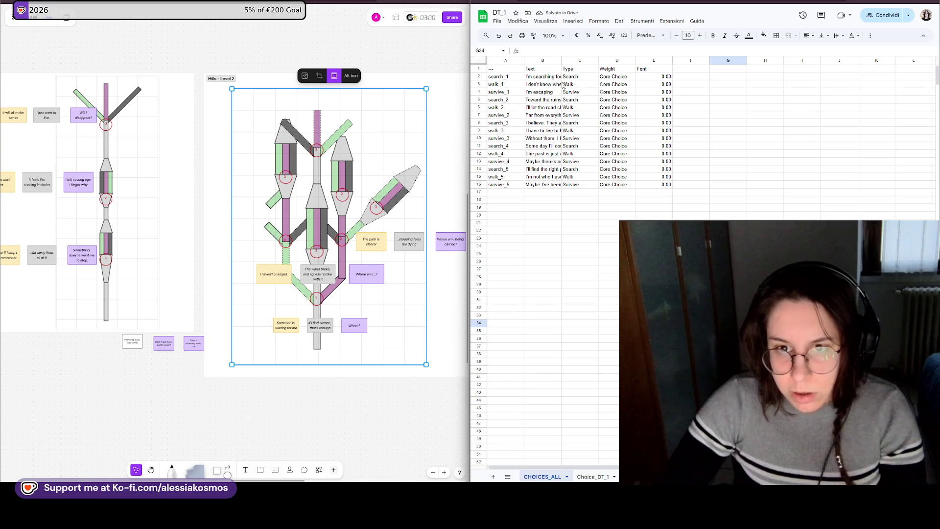
- Insert two blank rows above the CHOICES_ALL table
drag(505, 192, 654, 323)
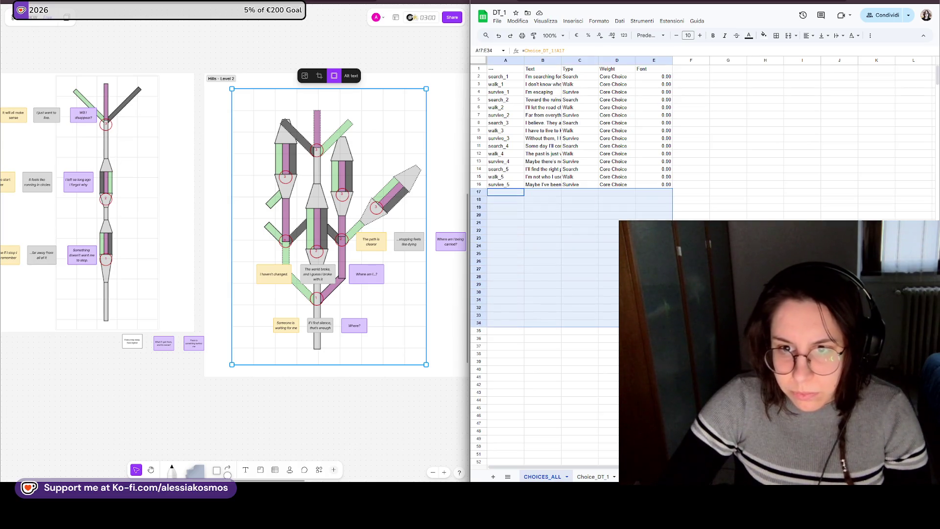
click(728, 153)
right_click(496, 68)
click(572, 131)
right_click(494, 73)
click(572, 135)
click(803, 192)
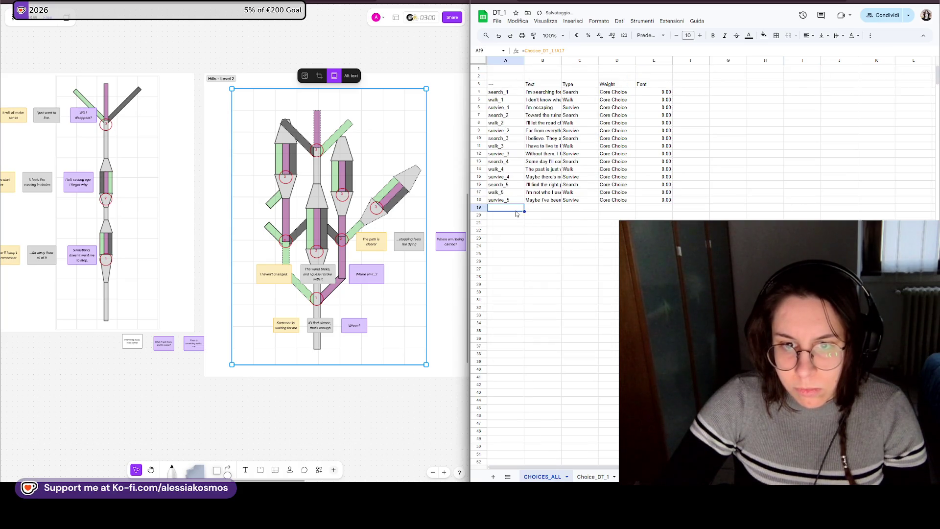
- Shade row 19 light grey as a divider
click(480, 207)
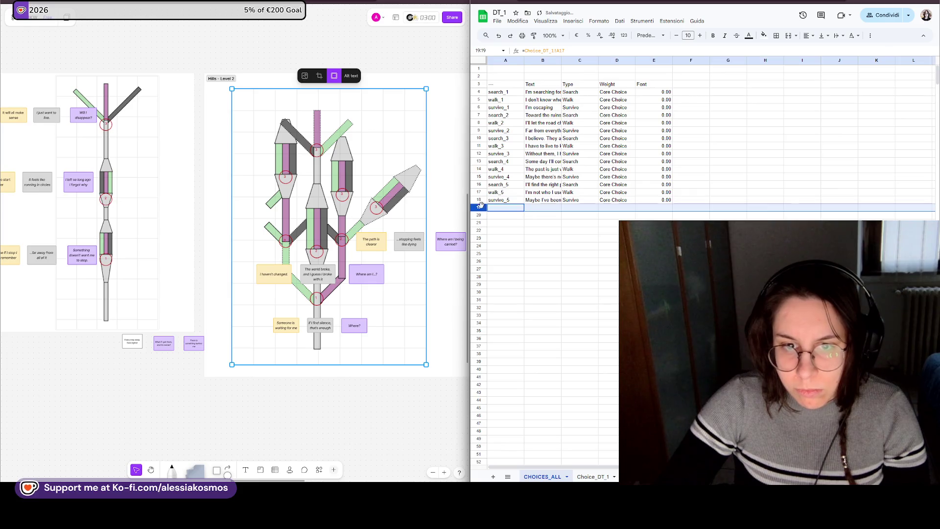
click(764, 35)
click(812, 62)
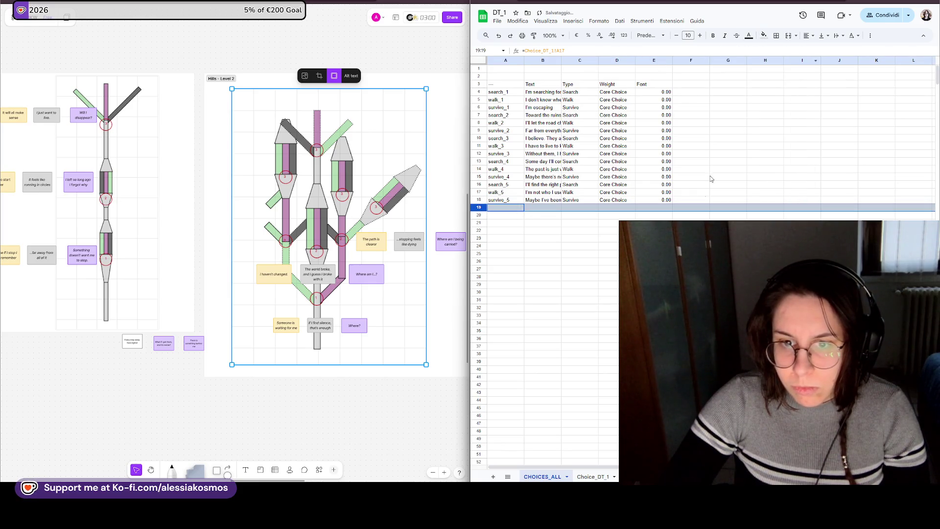
click(691, 222)
- Copy the linked A4 formula into A20 and point it at a new source reference
click(509, 215)
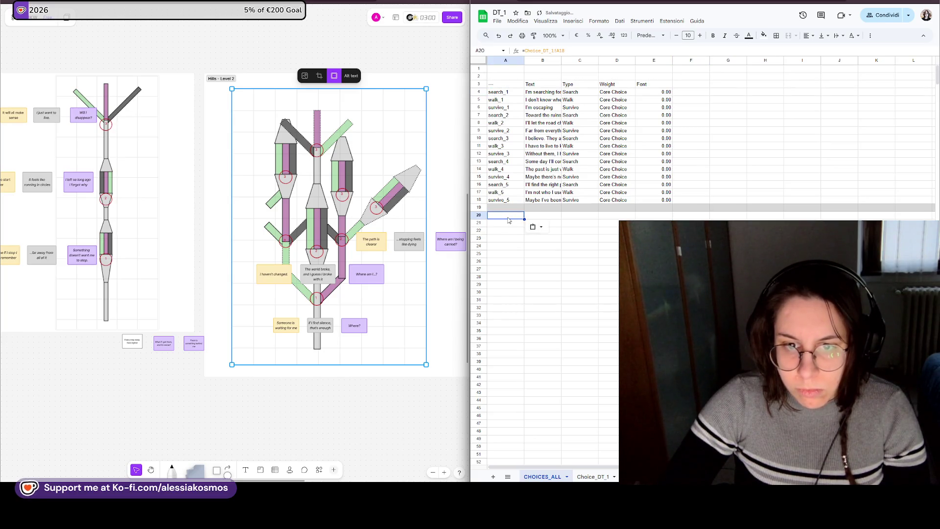
key(ctrl+Up)
key(ctrl+Up)
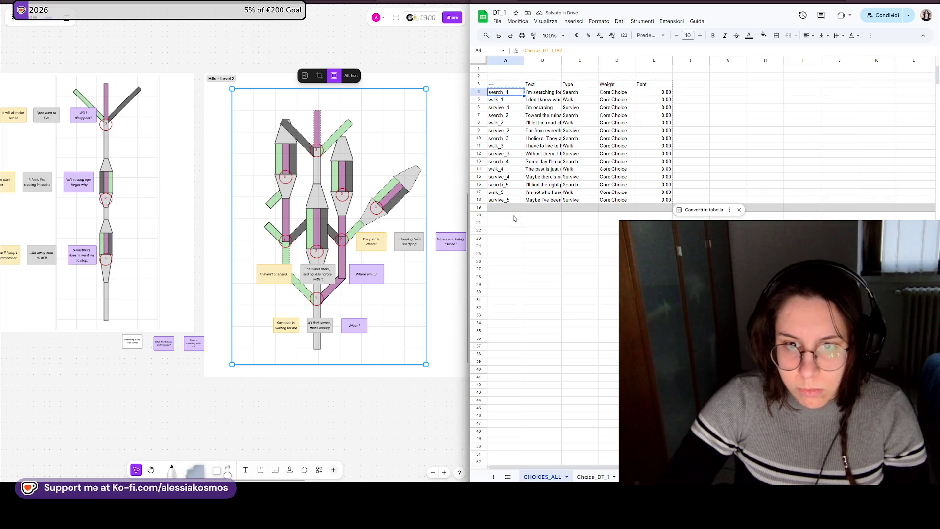
click(513, 216)
key(ctrl+v)
key(F2)
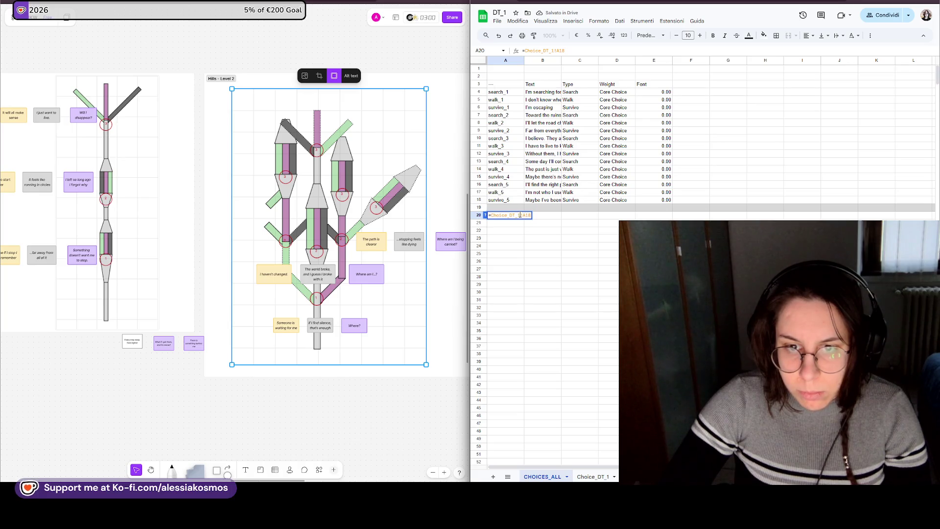
key(Return)
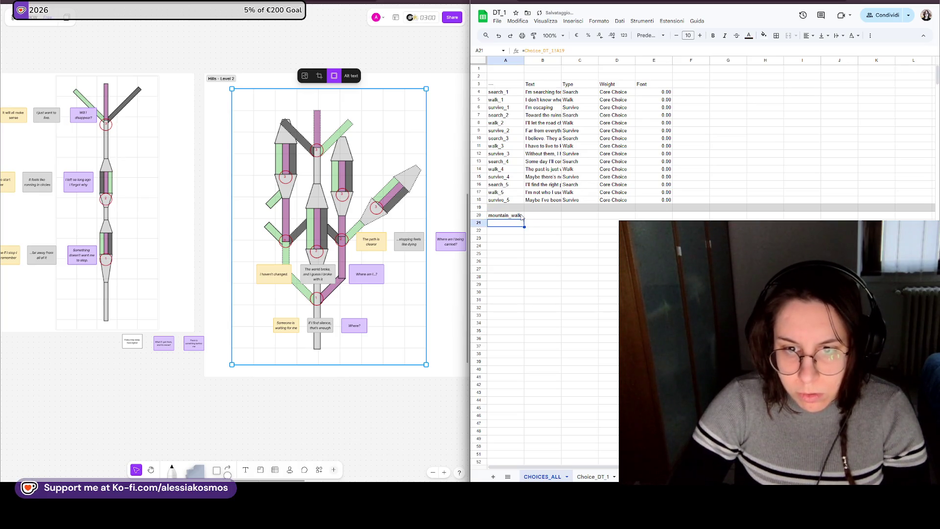
double_click(521, 215)
key(Return)
- Fill the A20 formula down rows 20–46 for the further choice sets
drag(507, 215, 610, 269)
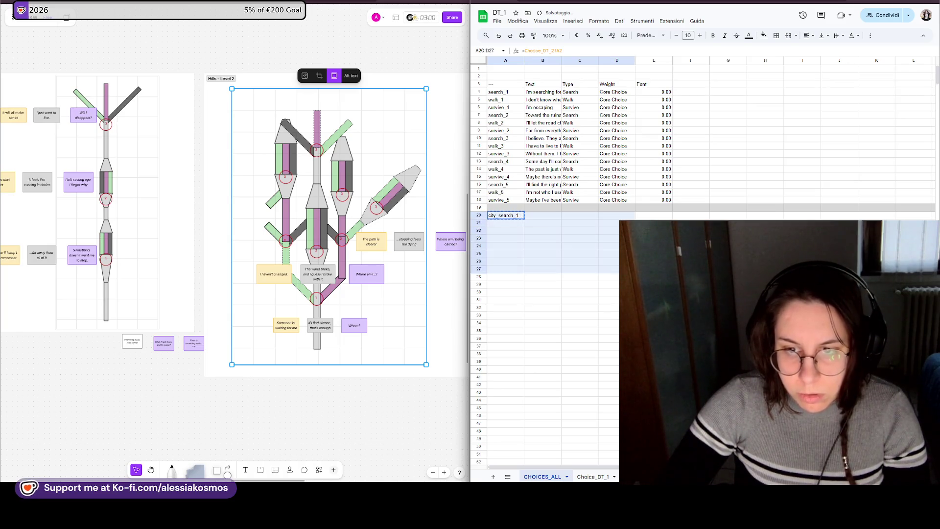
key(ctrl+v)
scroll(729, 296, down, 2)
click(728, 297)
scroll(552, 221, up, 2)
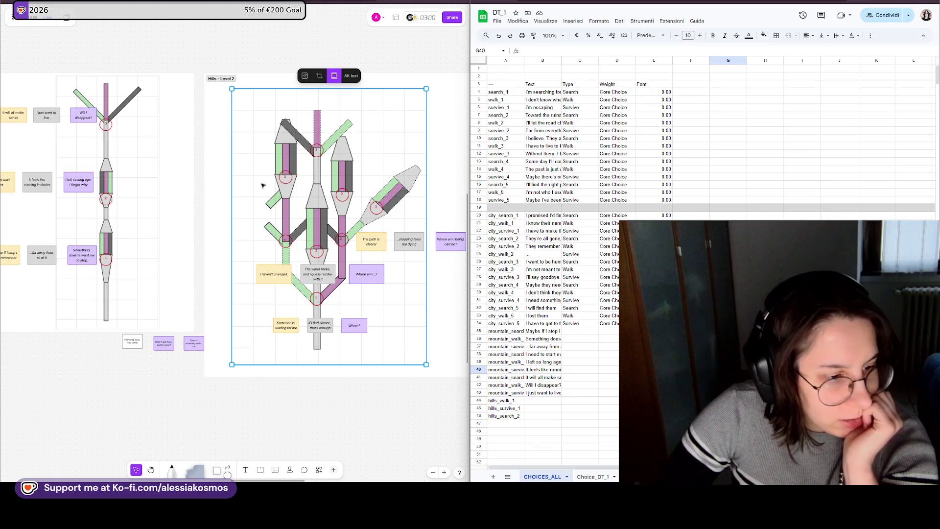
click(511, 84)
key(ctrl+shift+End)
- Delete all copied choice data from CHOICES_ALL and select the grey row 19
key(Delete)
click(581, 124)
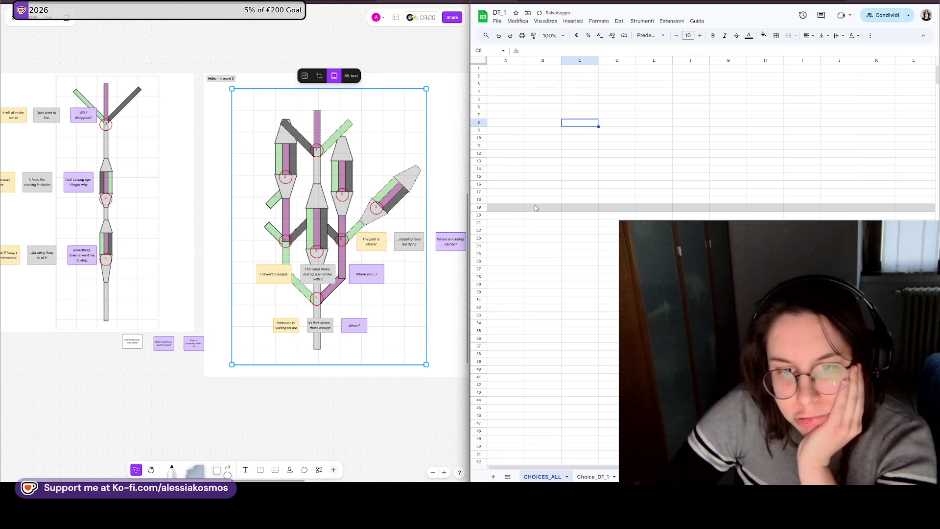
click(481, 207)
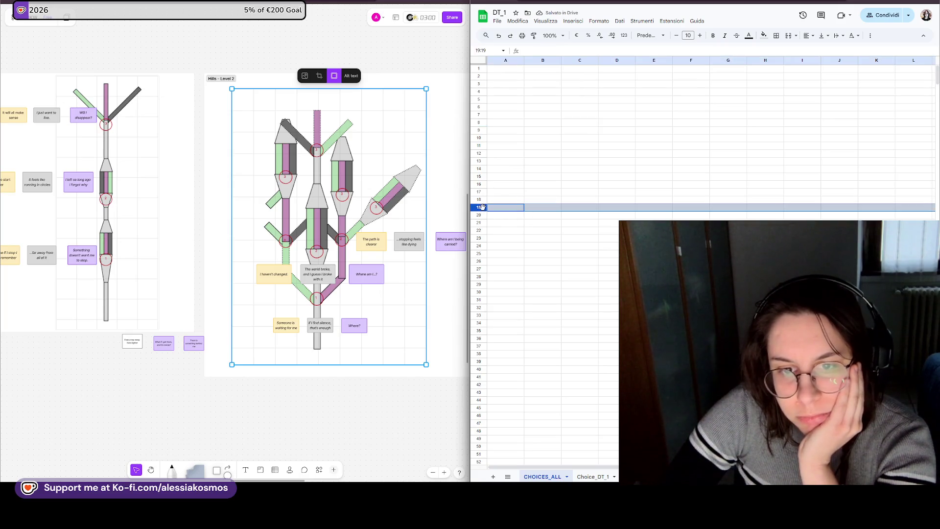
click(546, 171)
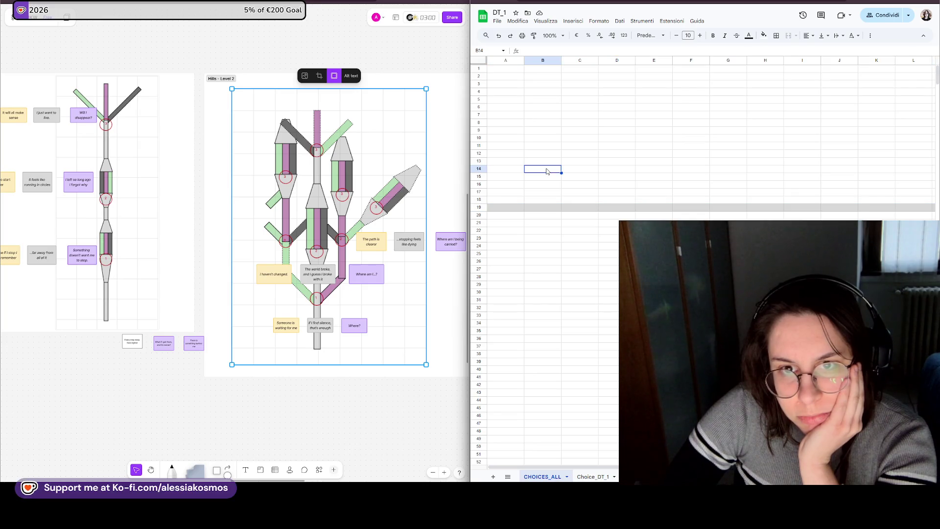
scroll(547, 172, down, 3)
scroll(554, 236, down, 10)
scroll(547, 257, down, 10)
scroll(548, 254, down, 2)
scroll(548, 254, down, 1)
scroll(551, 252, down, 1)
scroll(548, 252, down, 1)
scroll(547, 251, up, 5)
scroll(545, 251, up, 5)
scroll(543, 250, up, 5)
scroll(541, 250, up, 5)
scroll(536, 248, up, 3)
click(479, 208)
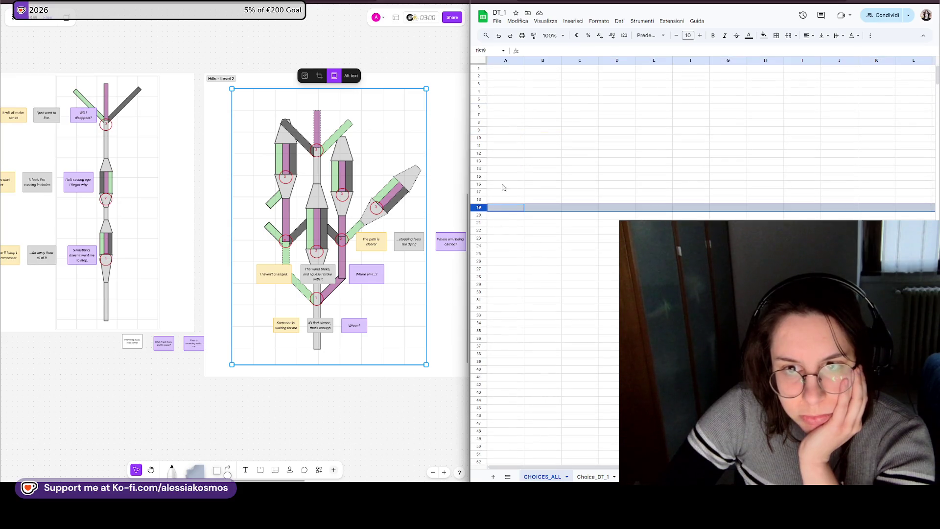
click(765, 35)
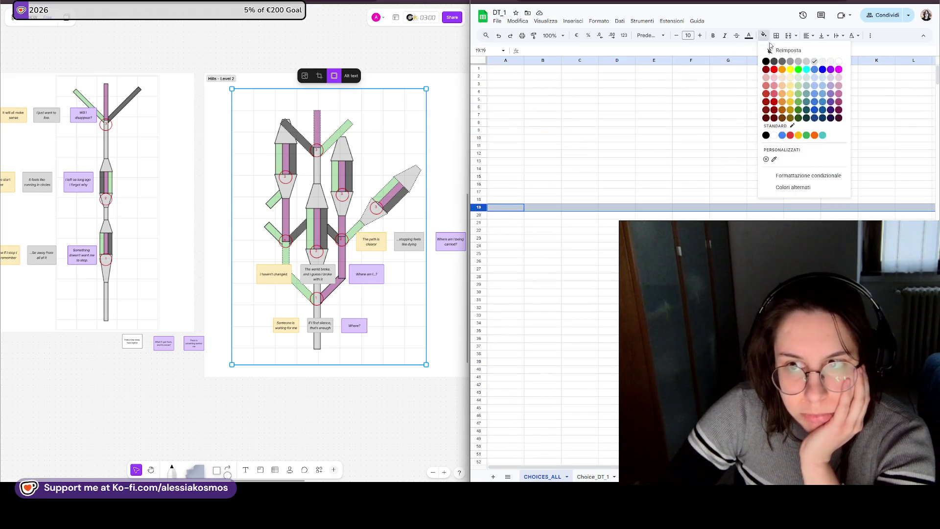
- Reset row 19's fill to none, glance at Choice_DT_1, and select column F in CHOICES_ALL
click(786, 49)
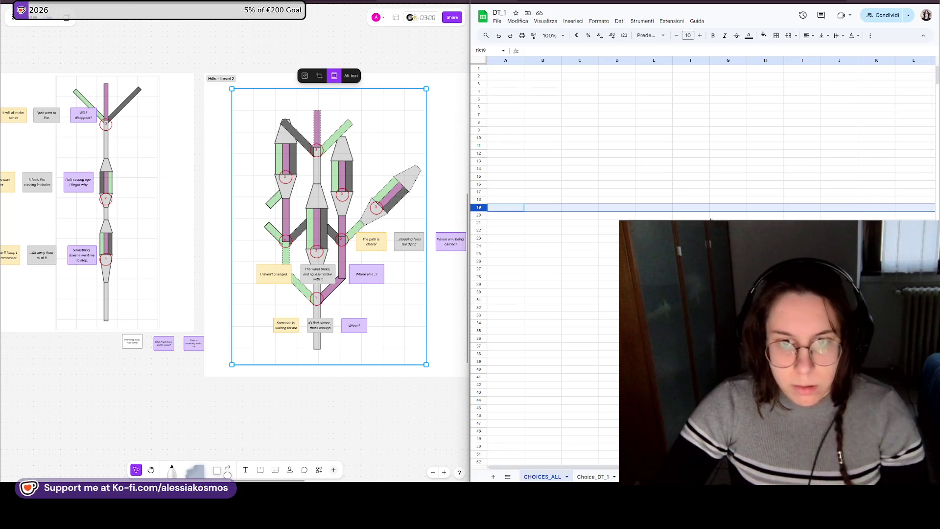
click(693, 214)
click(764, 145)
click(728, 61)
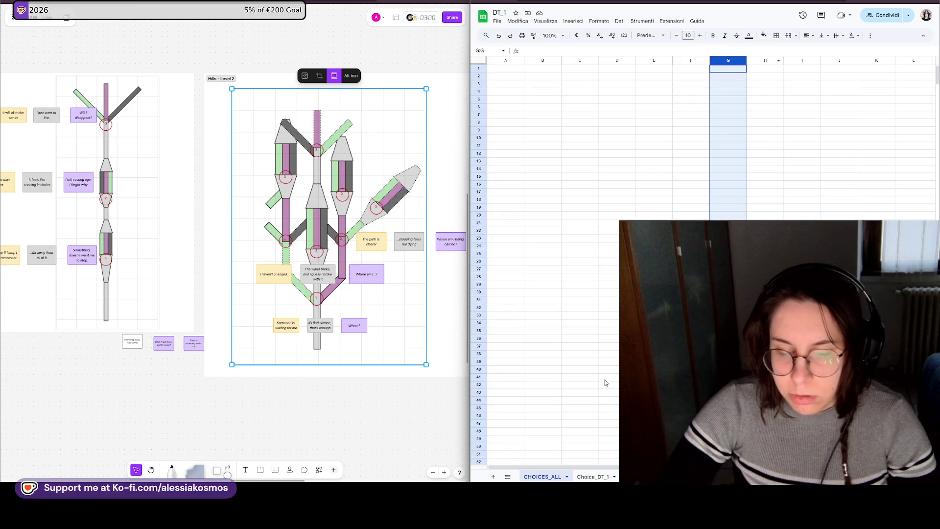
click(593, 476)
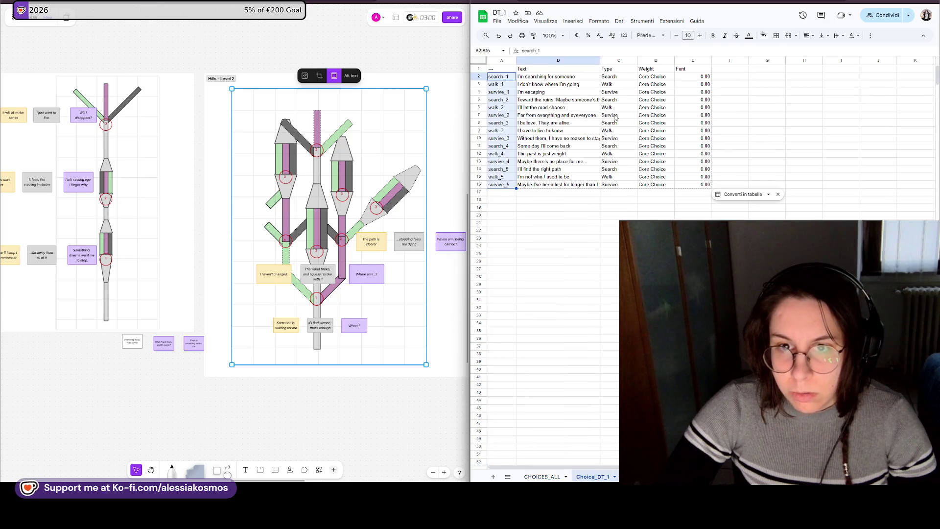
click(542, 476)
click(698, 61)
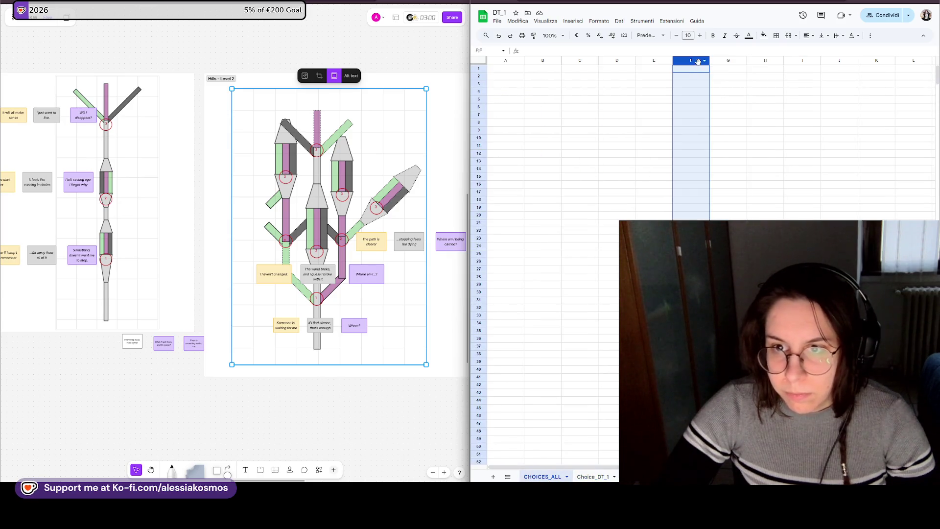
- Narrow columns F and G to make room for a summary block in column H
click(728, 61)
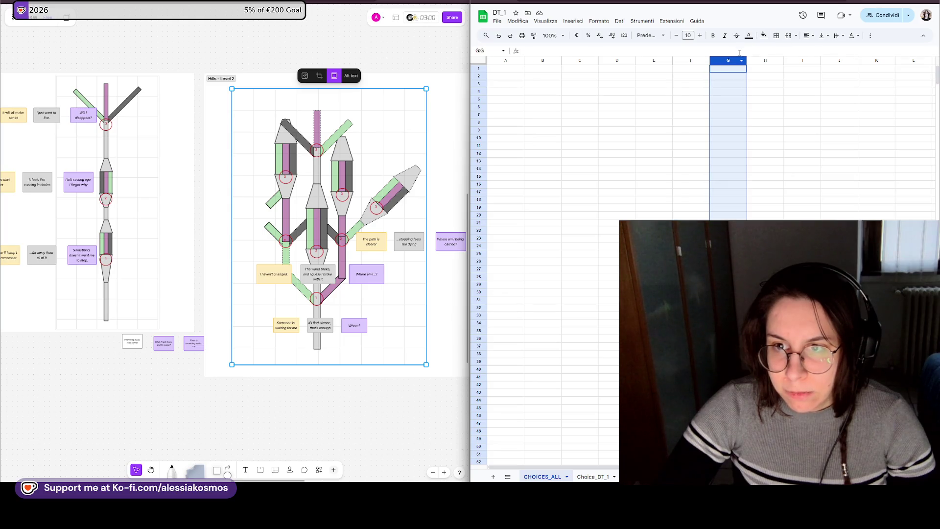
click(693, 61)
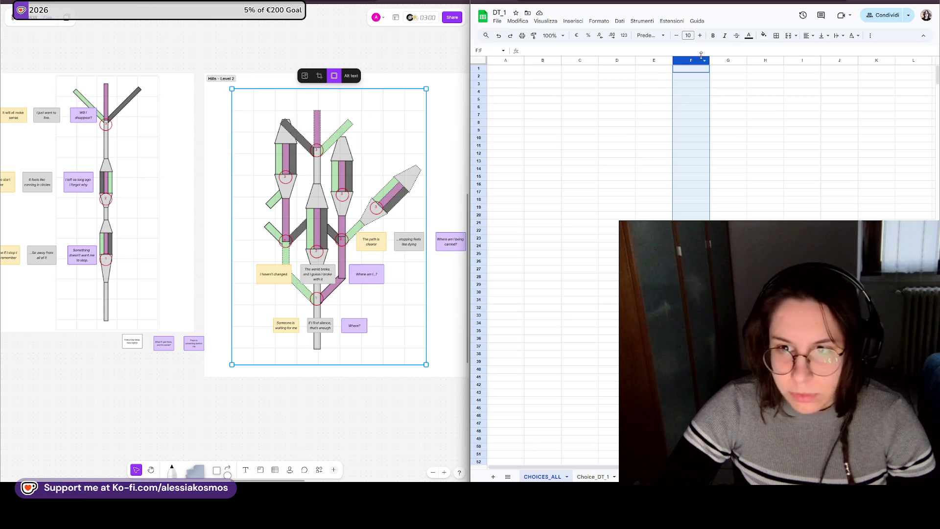
drag(711, 61, 698, 61)
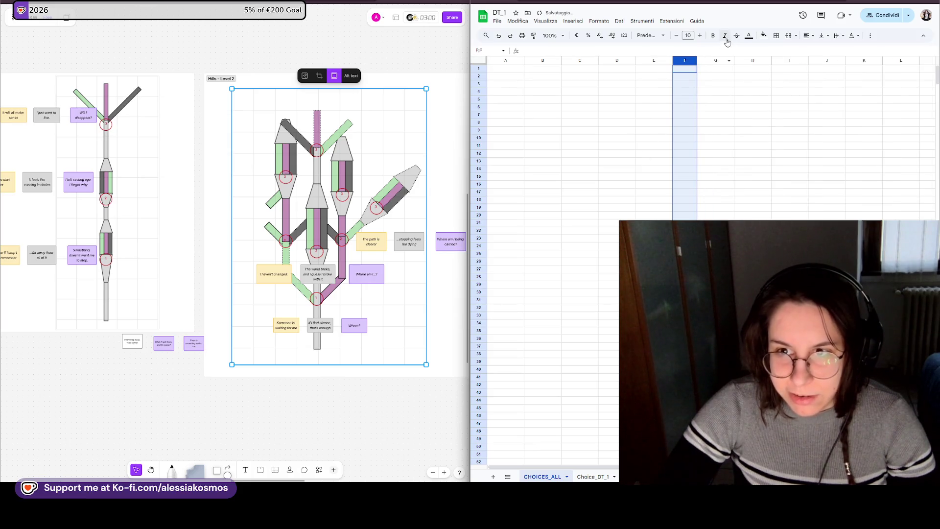
click(715, 84)
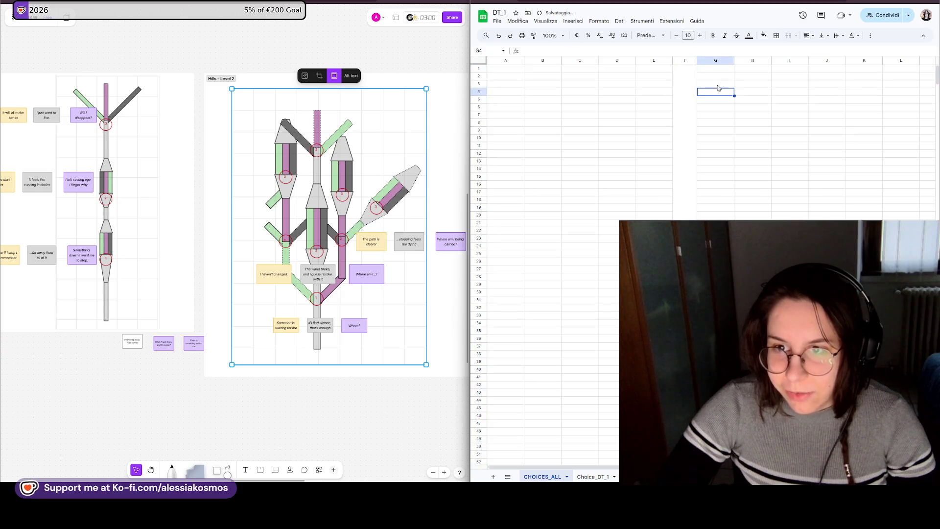
click(745, 86)
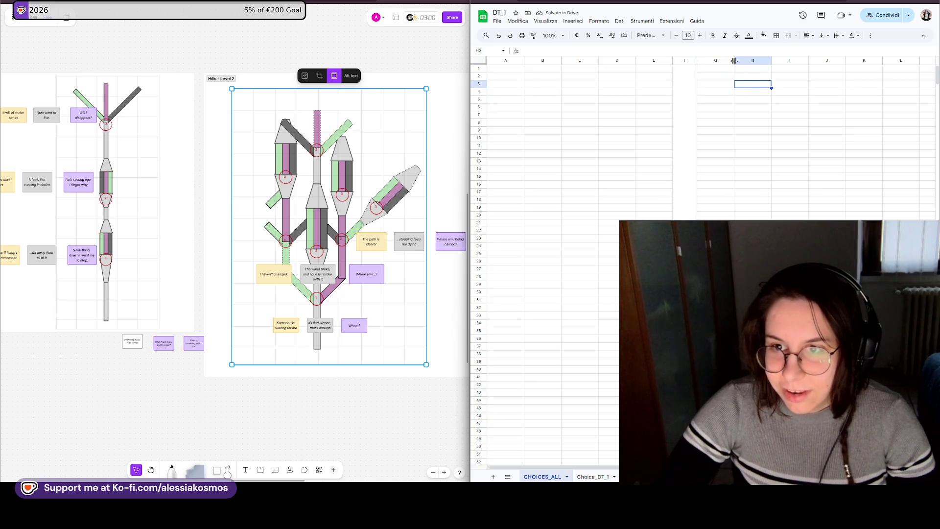
mouse_move(734, 60)
mouse_down()
mouse_move(701, 60)
mouse_move(712, 60)
mouse_up()
click(704, 61)
- Enter Total Search Options, Total Survival Options and Total Walk Options labels in H3:H5
click(732, 84)
text(s)
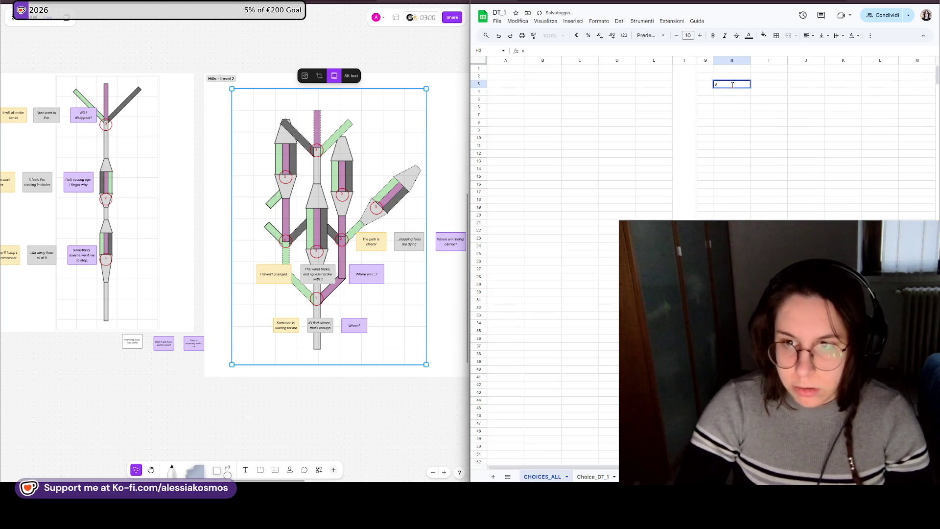
text(otal Search Options)
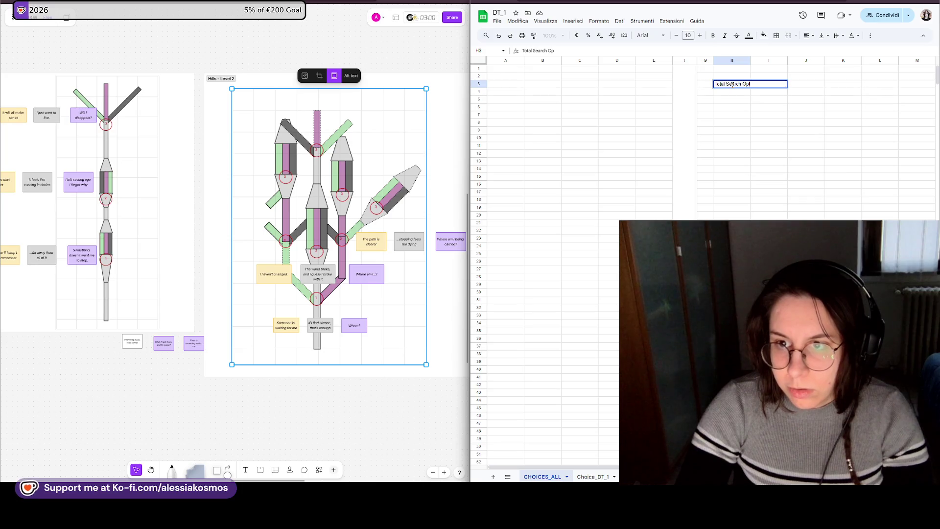
key(Return)
text(Total Se)
key(BackSpace)
text(urvia)
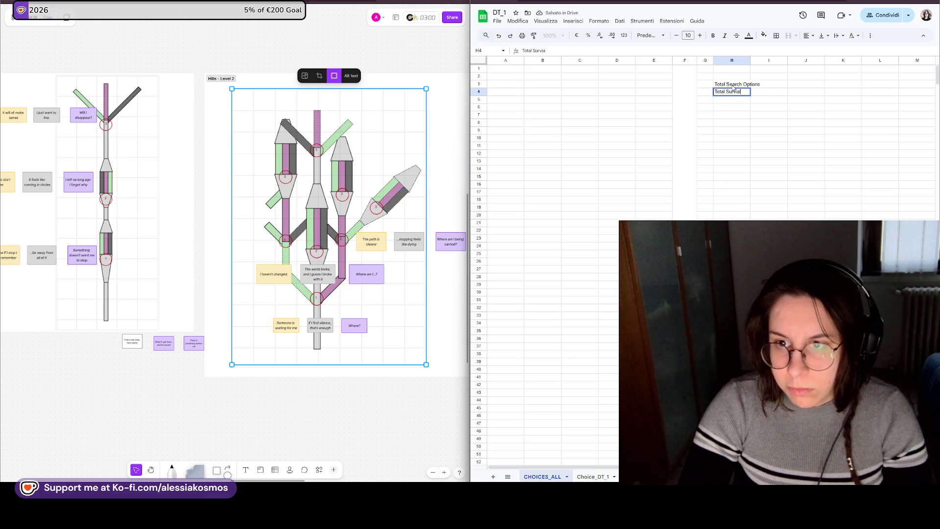
key(BackSpace)
text(l Options)
key(Return)
text(Total Walk)
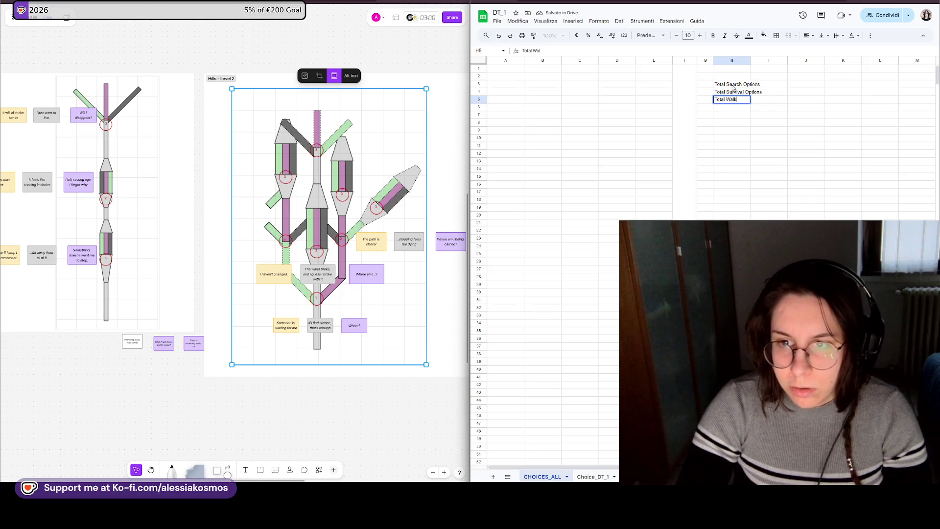
text( Options)
key(Return)
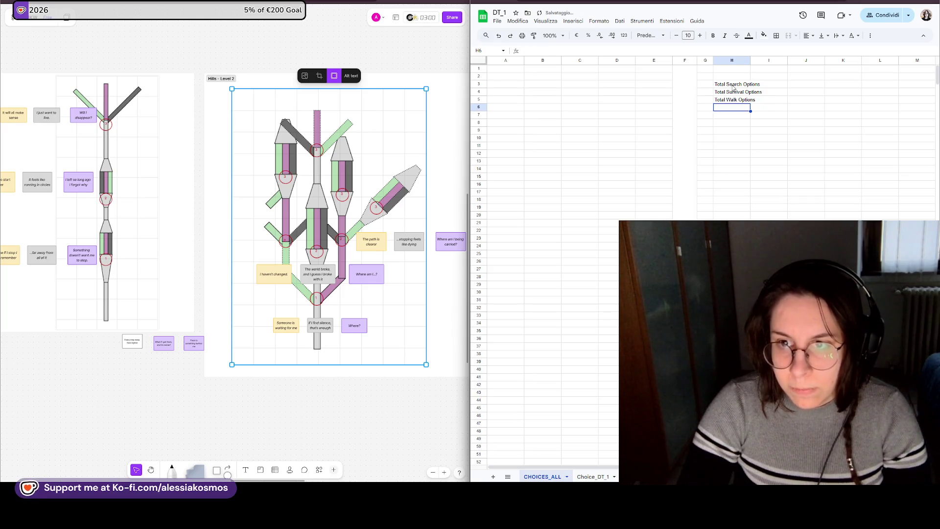
- Widen column H to fit the labels, narrow column I and add an N heading in I2
drag(751, 60, 766, 60)
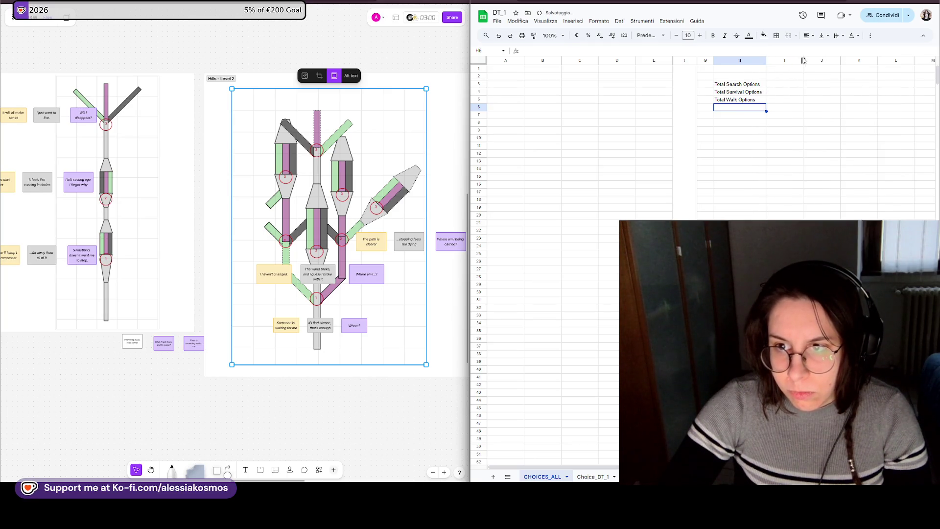
drag(803, 60, 794, 60)
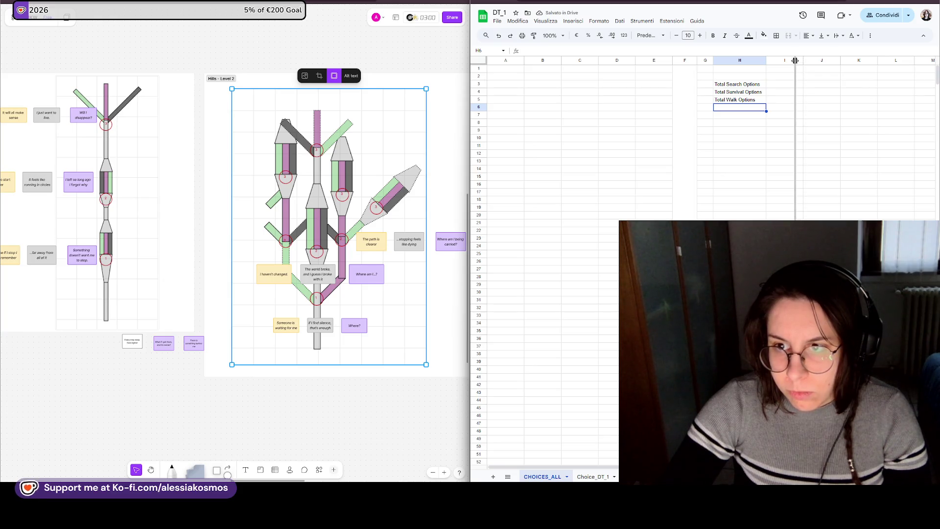
click(780, 77)
text(N)
key(Return)
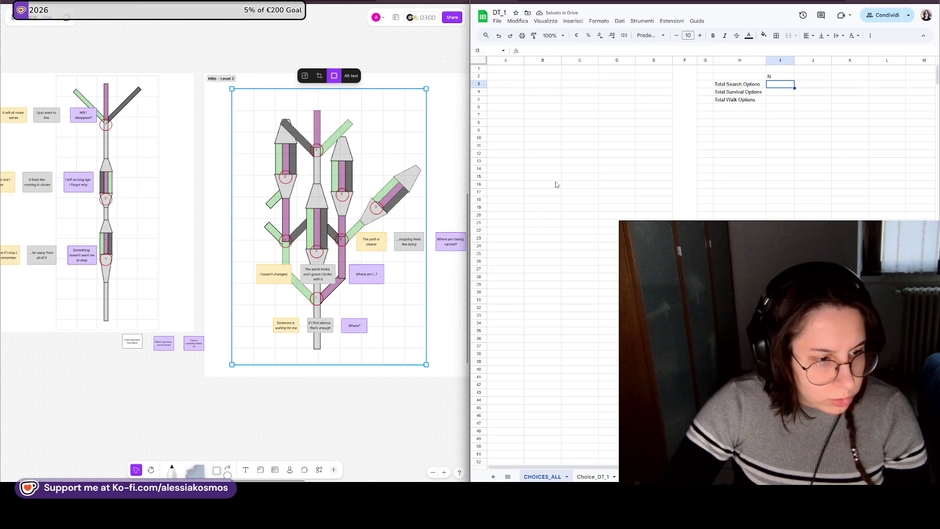
click(504, 60)
- Copy the H:I summary block into columns B:C and clear the originals from column H
click(684, 60)
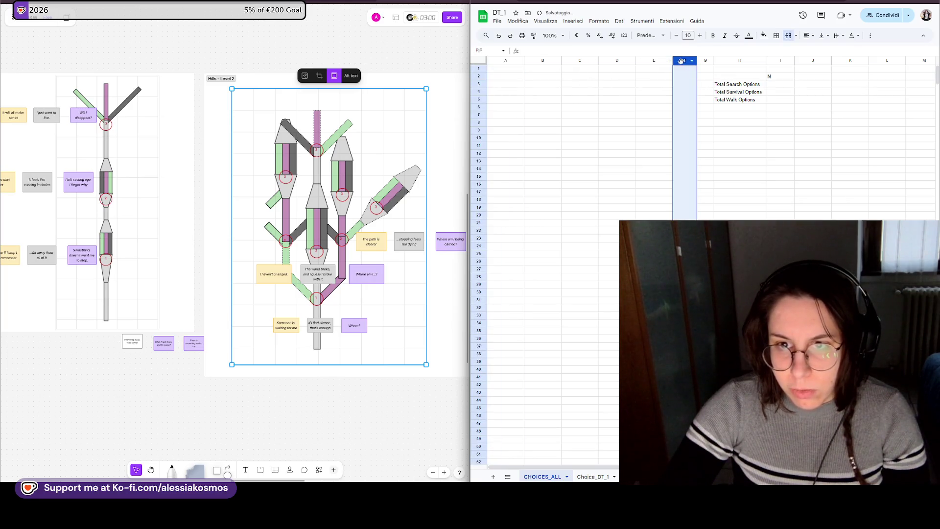
drag(746, 60, 786, 61)
key(ctrl+c)
click(542, 60)
key(ctrl+v)
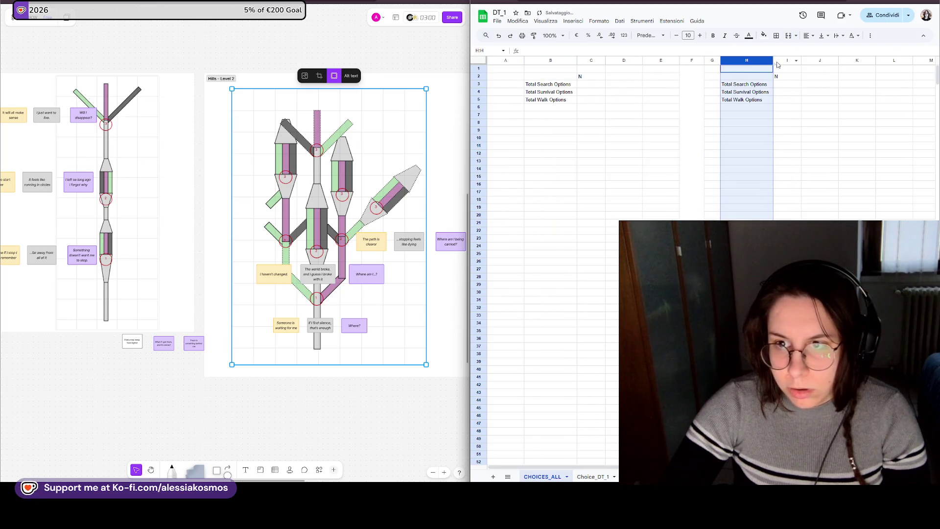
key(Delete)
- Unmerge column F, resize columns G and H, and select the three summary labels in B3:B5
click(691, 61)
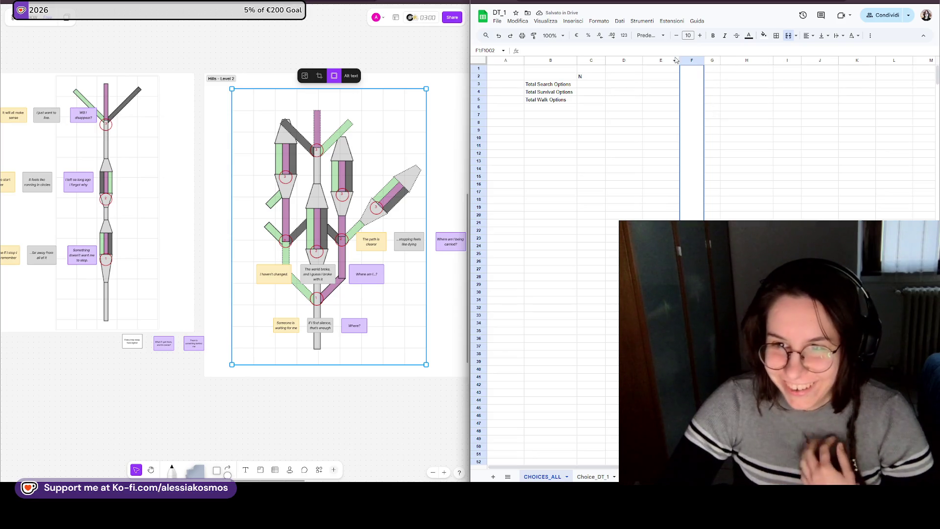
click(789, 36)
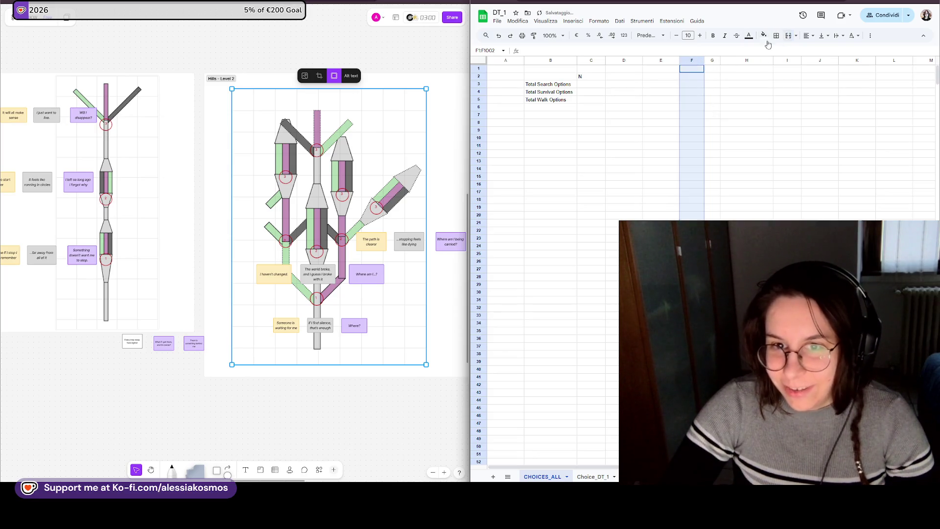
click(624, 68)
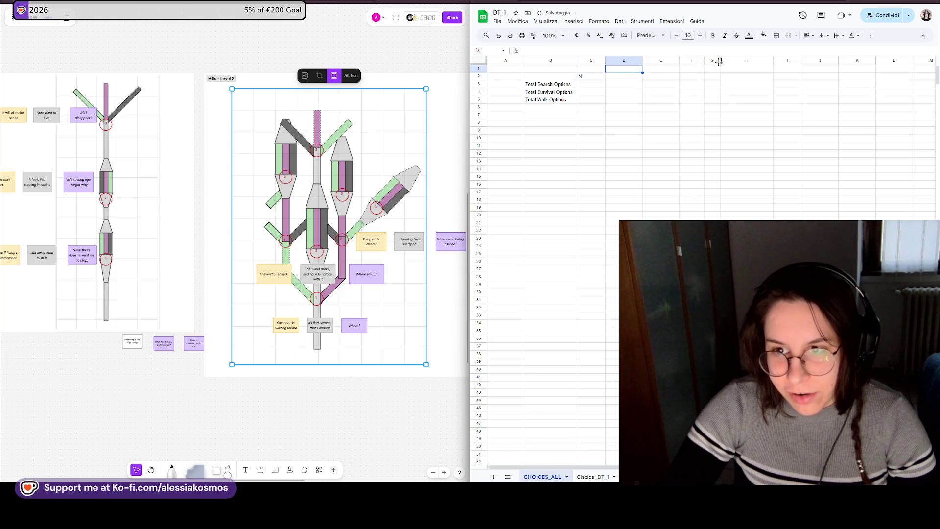
mouse_move(728, 60)
mouse_down()
mouse_move(711, 61)
mouse_move(743, 61)
mouse_up()
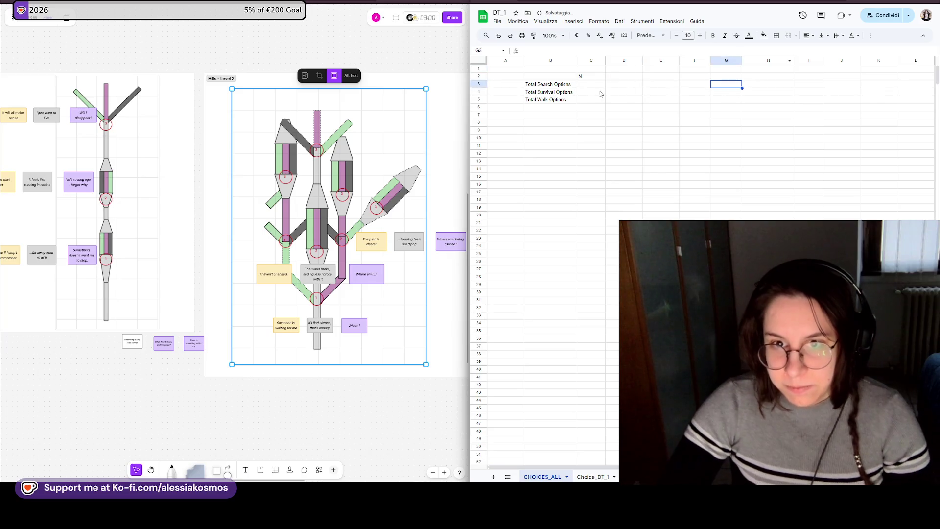
click(592, 61)
drag(550, 84, 550, 99)
- Make the B3:B5 summary labels bold Roboto and widen column B to fit them
click(700, 36)
click(597, 75)
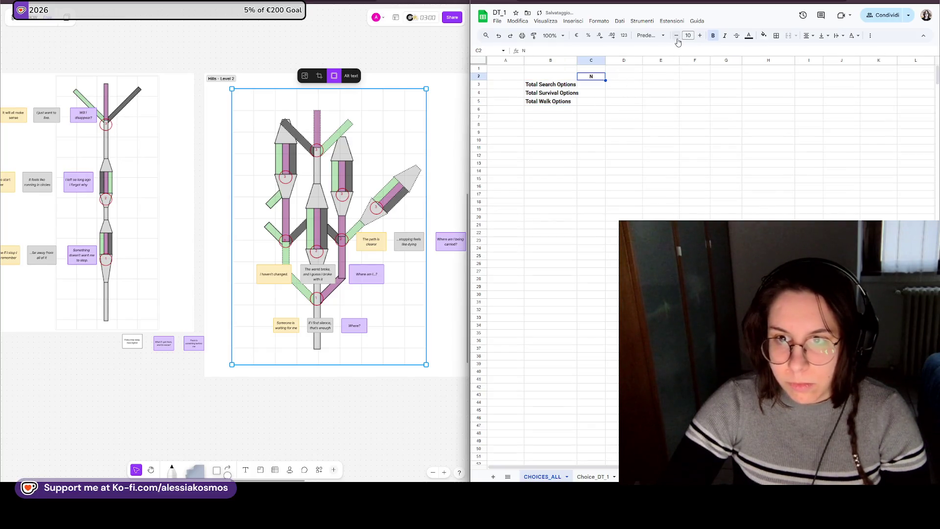
click(651, 36)
click(661, 110)
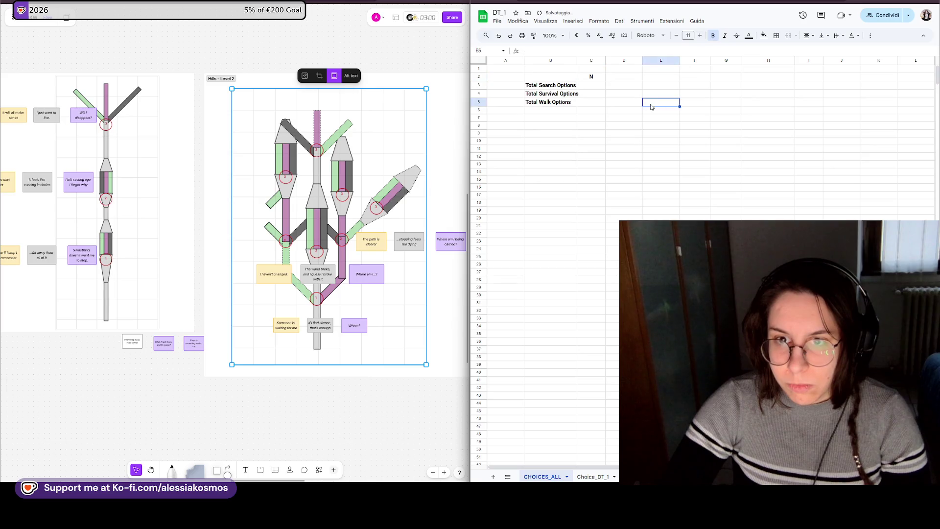
drag(577, 61, 589, 61)
click(549, 127)
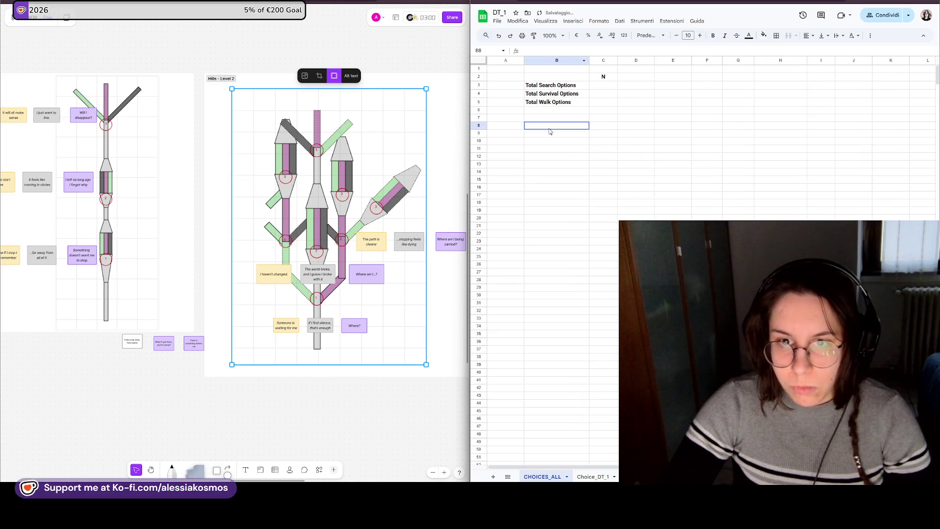
- Rename the labels to TOT Search Options, TOT Survival Options and TOT Walk Options
double_click(540, 86)
text(TOT)
key(Return)
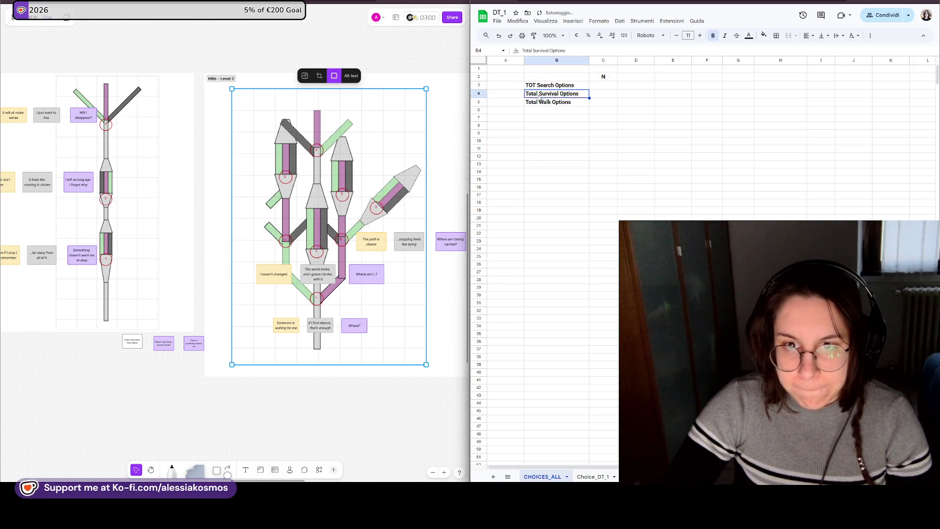
double_click(535, 93)
text(TOT)
key(Return)
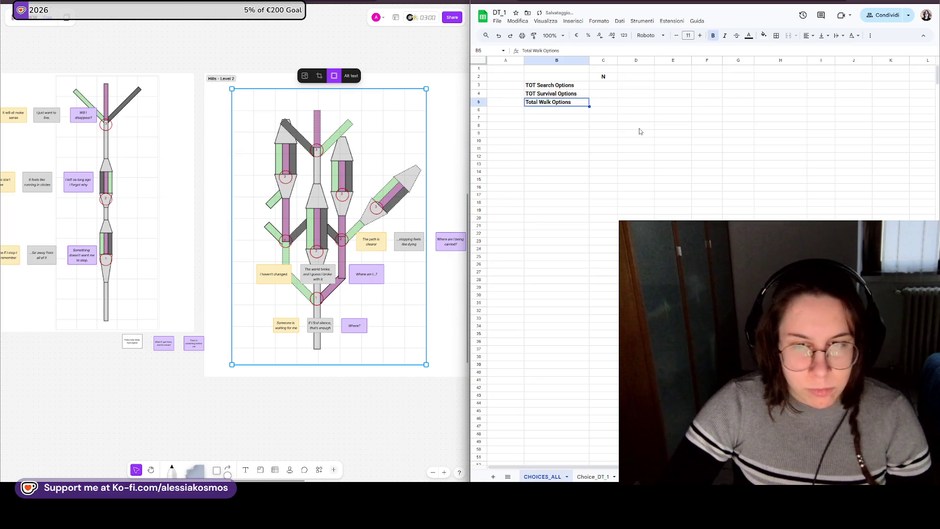
click(549, 96)
double_click(549, 96)
key(Home)
key(ctrl+shift+Right)
click(539, 102)
double_click(534, 101)
text(TOT)
click(566, 118)
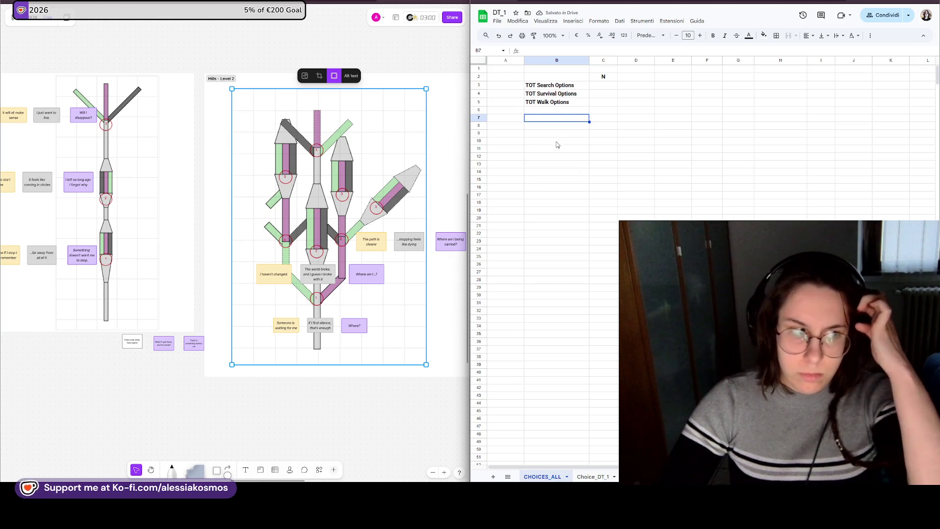
- Start a new label in cell B7, then check the Choice_DT_1 sheet for reference
click(558, 149)
click(553, 110)
double_click(544, 118)
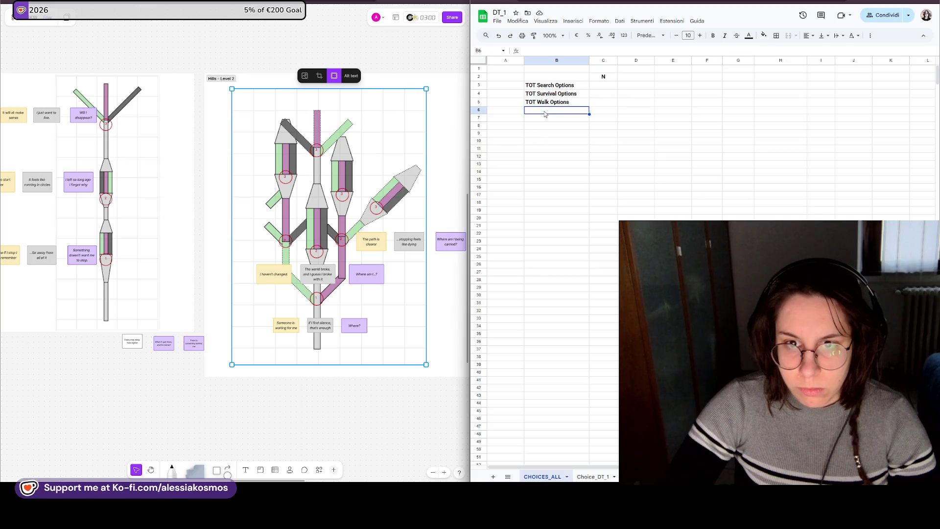
click(610, 85)
click(568, 119)
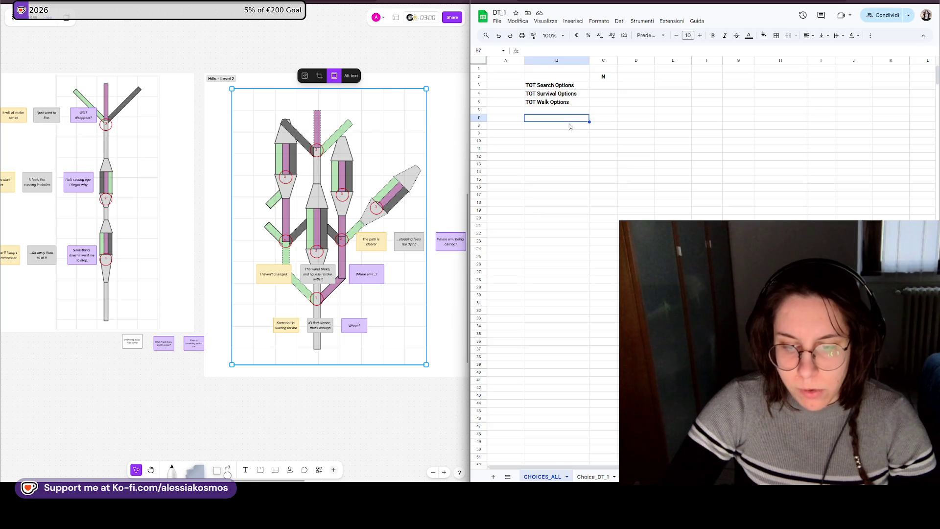
click(593, 477)
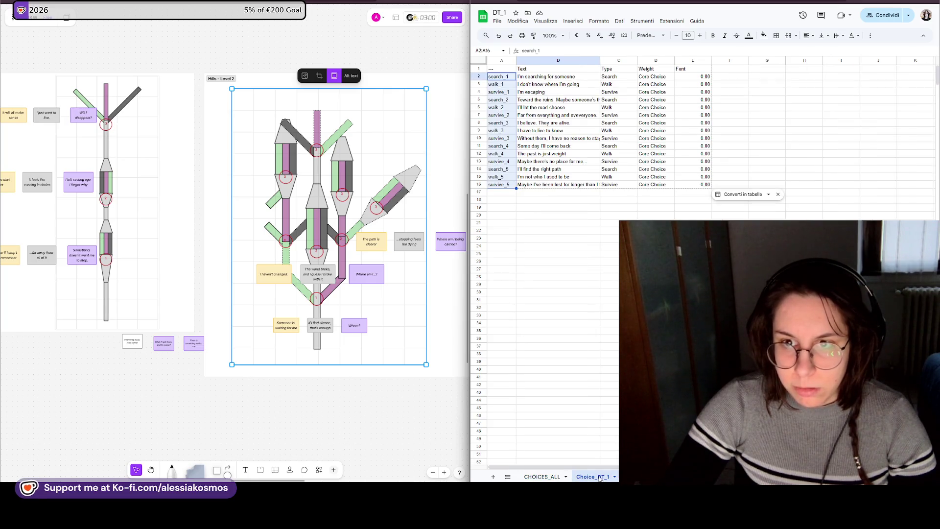
- Back on CHOICES_ALL, enter TOT Core Choices and TOT Non Core Choices in B7:B8
click(553, 477)
text(n)
key(BackSpace)
text(TOT)
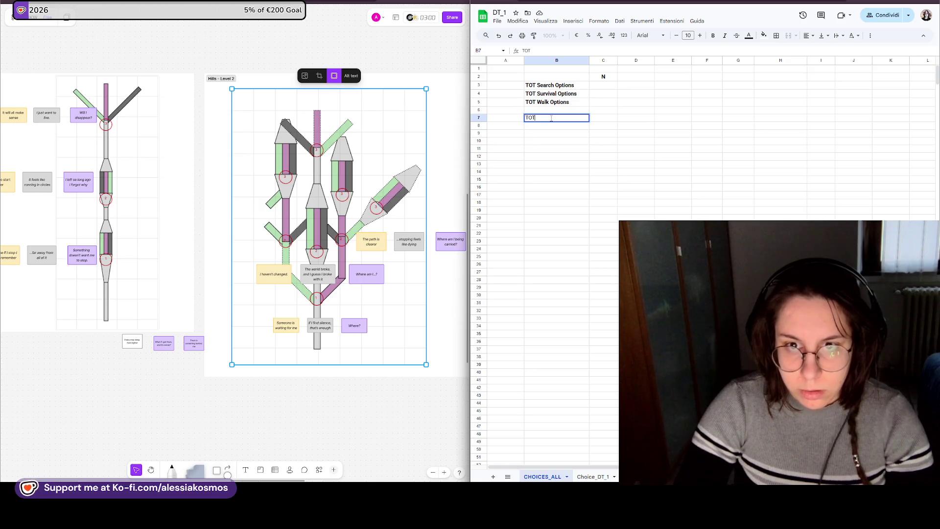
text( Core Choices)
key(Return)
text(TOT Ne Core Choices)
key(Return)
- Format the two core labels as bold Roboto
drag(552, 119, 552, 126)
click(650, 36)
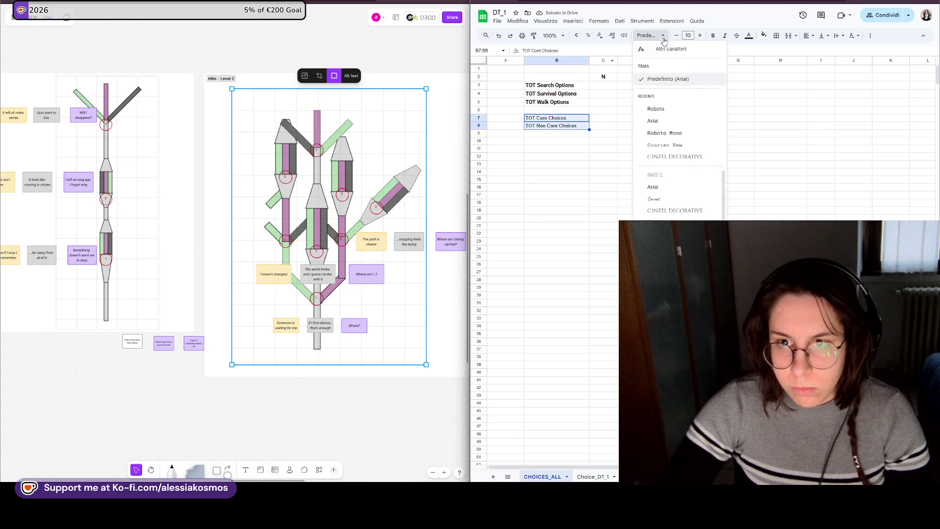
click(661, 108)
click(713, 35)
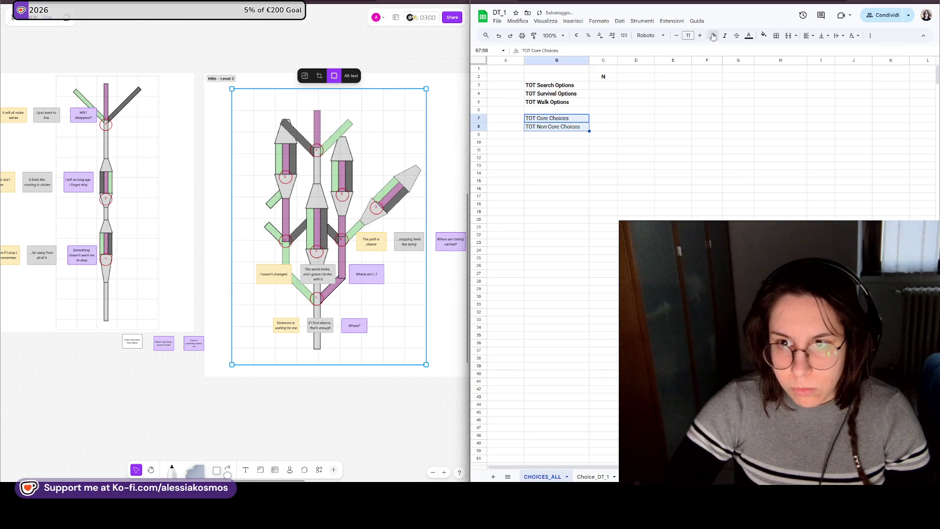
click(673, 274)
- Glance at the Choice_DT_1 sheet, then return to CHOICES_ALL and select cell B10
key(ctrl+Page_Down)
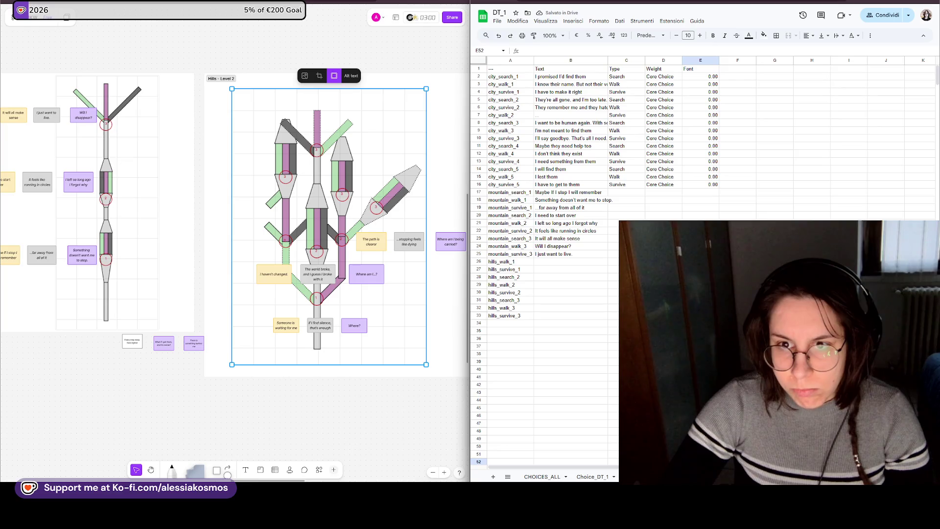
click(592, 477)
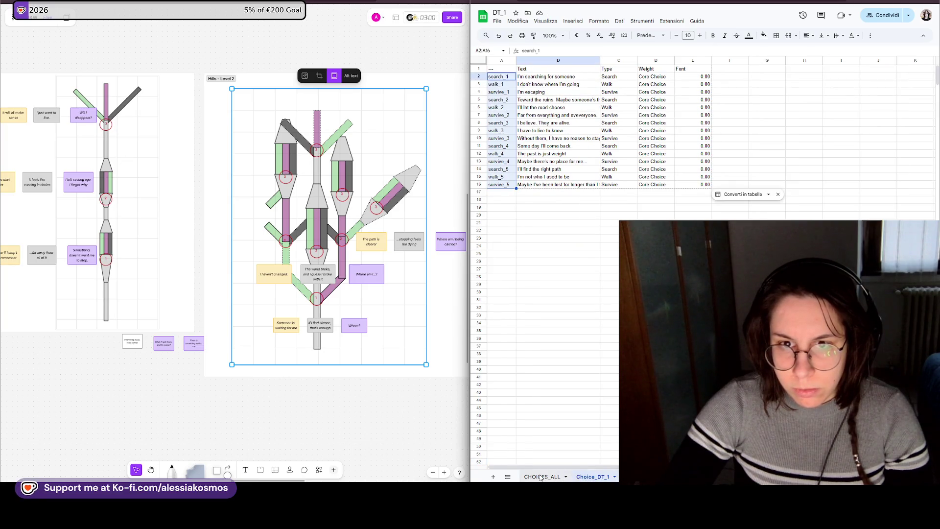
click(541, 477)
click(563, 144)
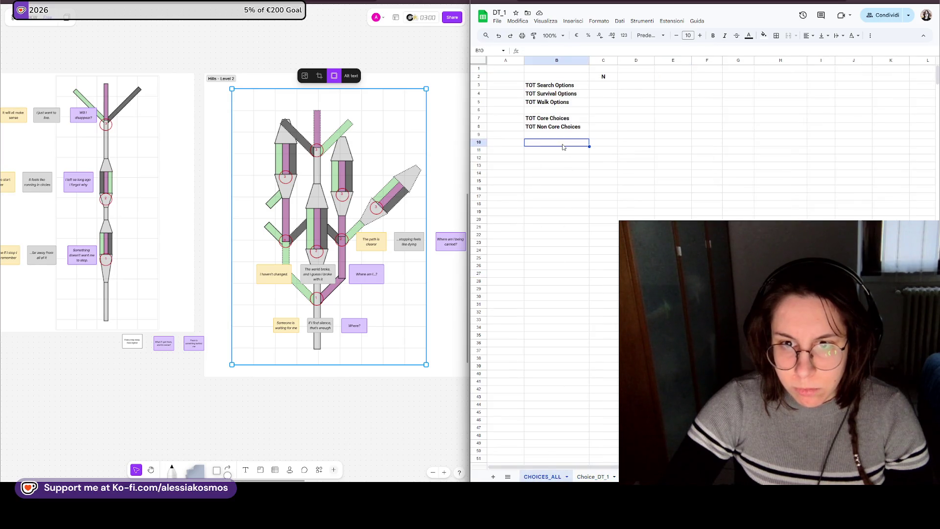
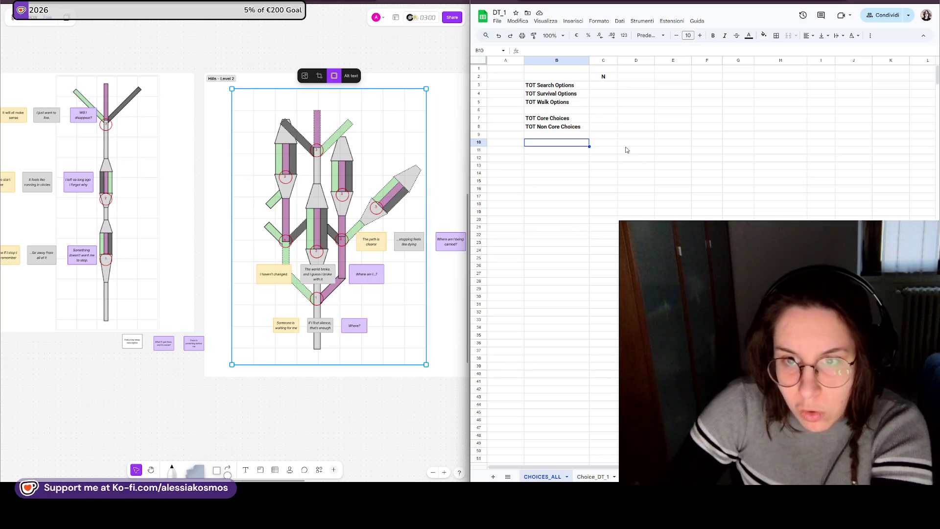
- Insert two blank rows above row 2 on CHOICES_ALL, pushing the N header and TOT labels down
drag(603, 86, 604, 102)
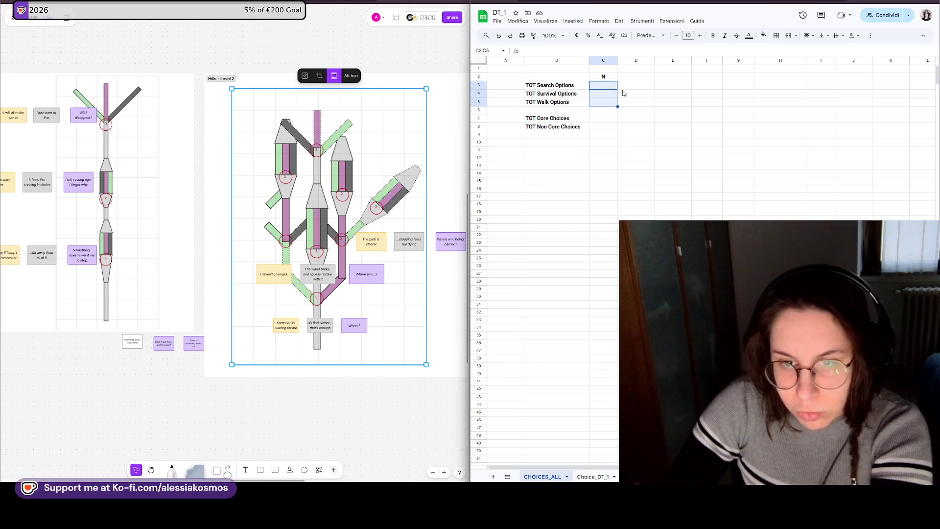
click(607, 128)
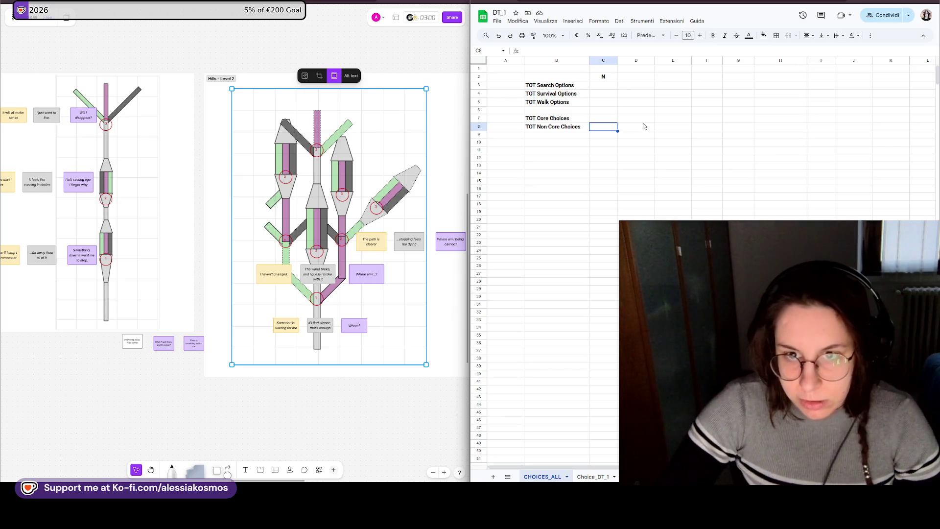
click(564, 79)
right_click(565, 80)
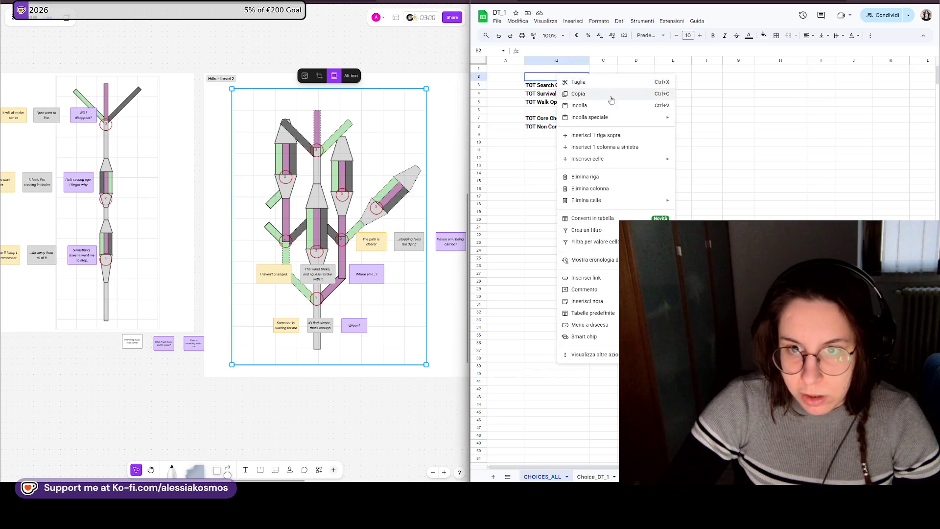
click(581, 134)
right_click(575, 78)
click(588, 137)
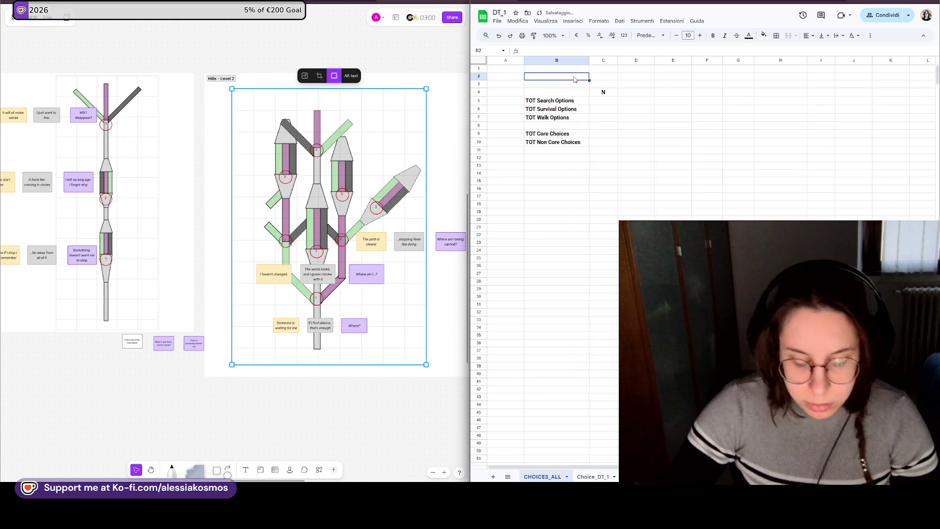
text(Just Kes)
text(ing Narratic)
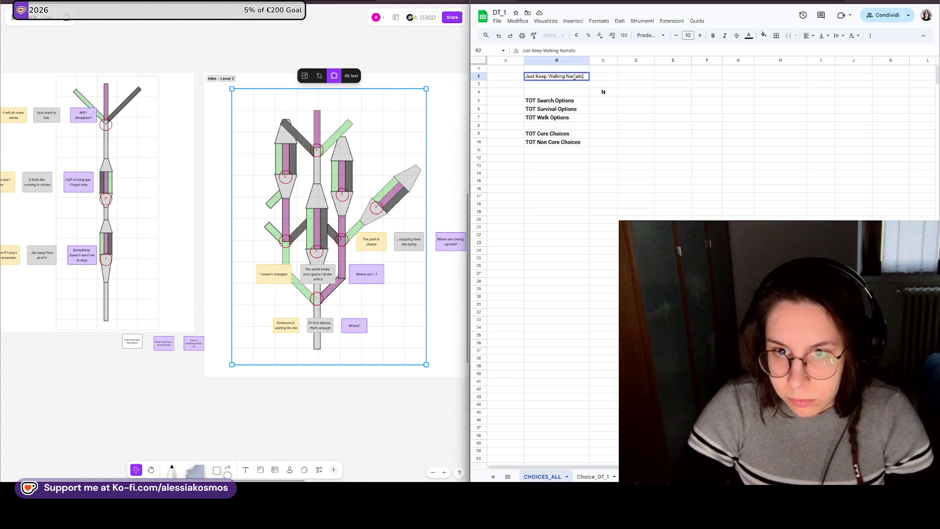
key(BackSpace)
text(ve Choices)
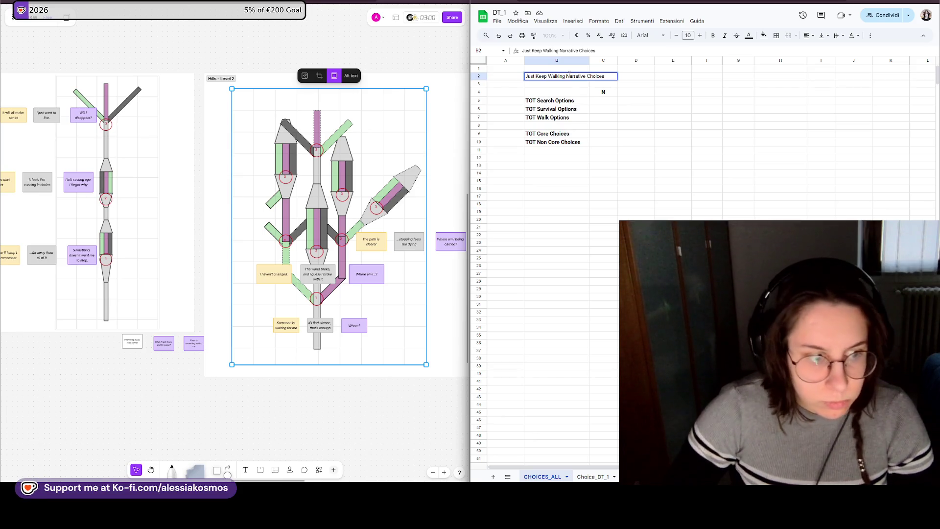
- Finish the B2 title 'Just Keep Walking In game Narrative Choices Sheets' and commit it
click(568, 76)
text(:)
text(in game)
click(636, 76)
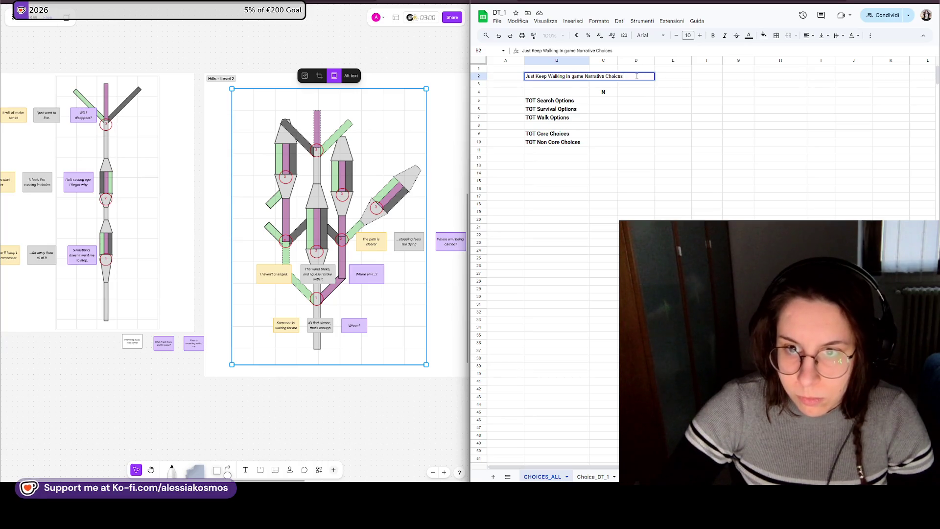
text(Shet)
key(BackSpace)
text(ets)
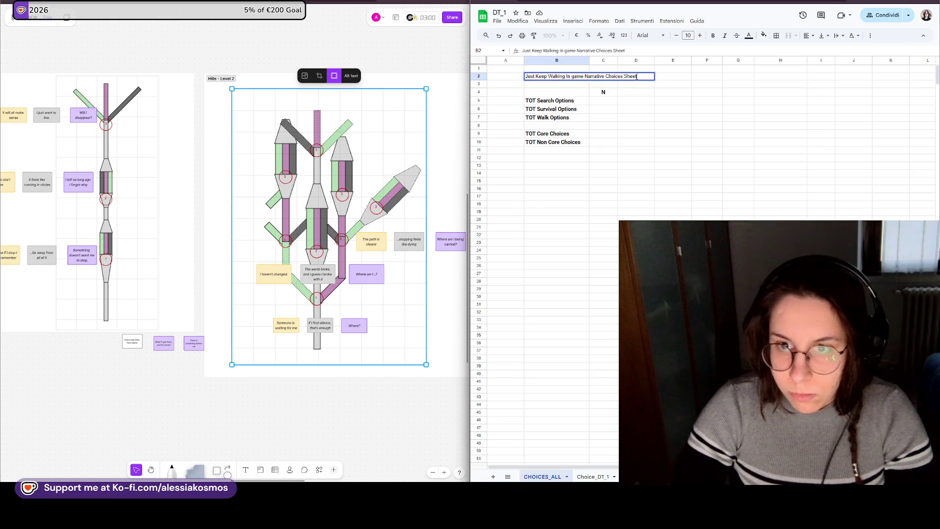
key(Return)
click(550, 80)
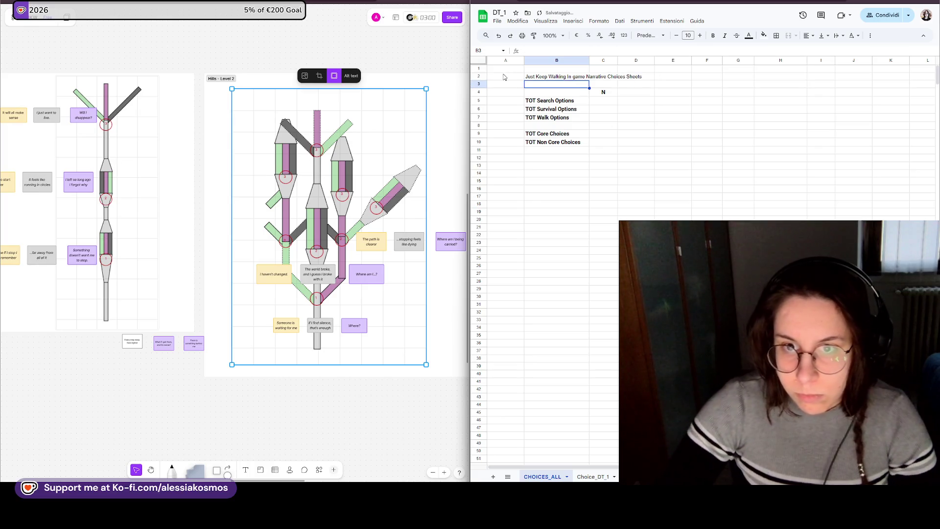
- Format the title in Roboto, two sizes larger and bold
click(646, 34)
click(693, 72)
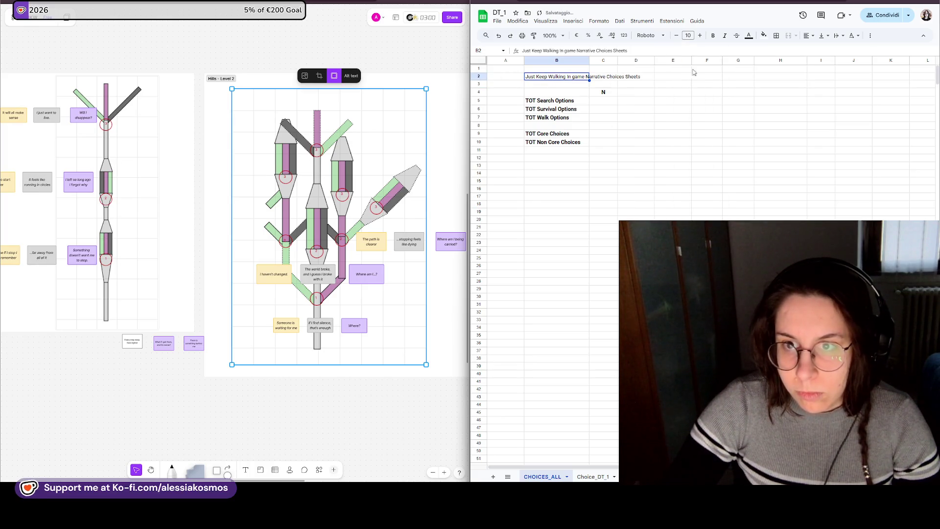
click(700, 35)
click(700, 36)
click(700, 35)
click(673, 144)
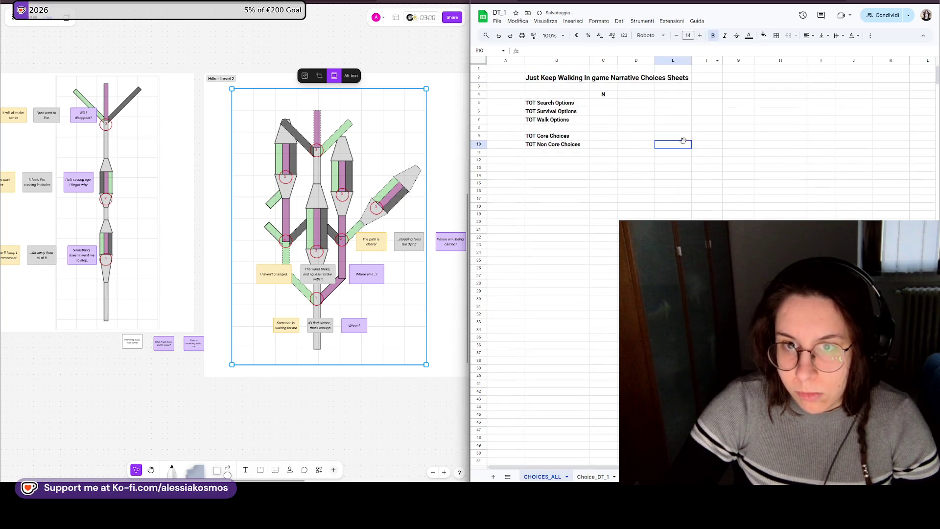
click(596, 216)
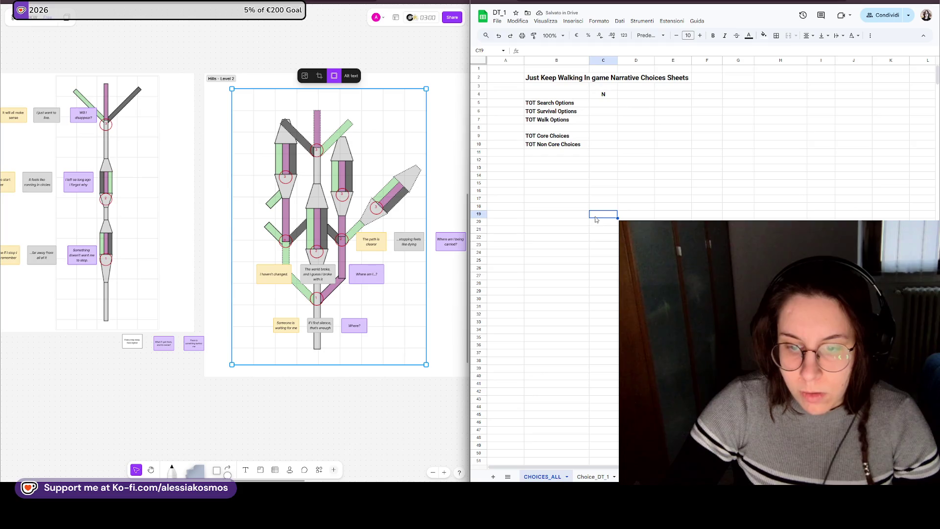
- Try borders on the N column cells C4:C7 and the N header
drag(551, 103, 610, 119)
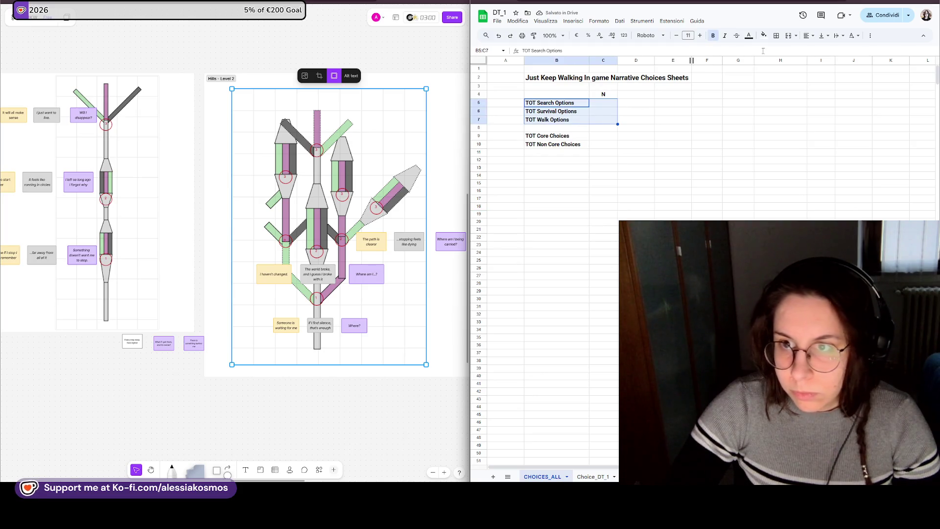
click(776, 35)
click(686, 136)
drag(603, 95, 605, 123)
click(781, 35)
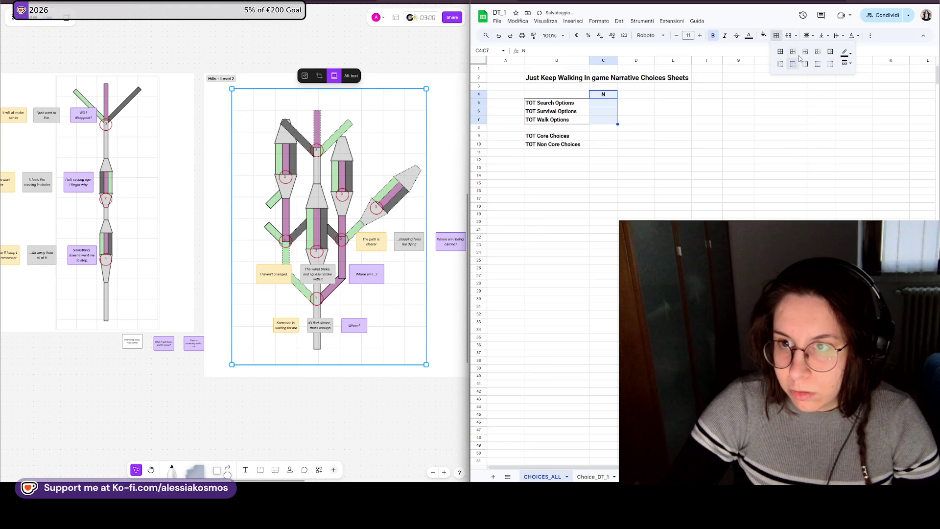
click(751, 122)
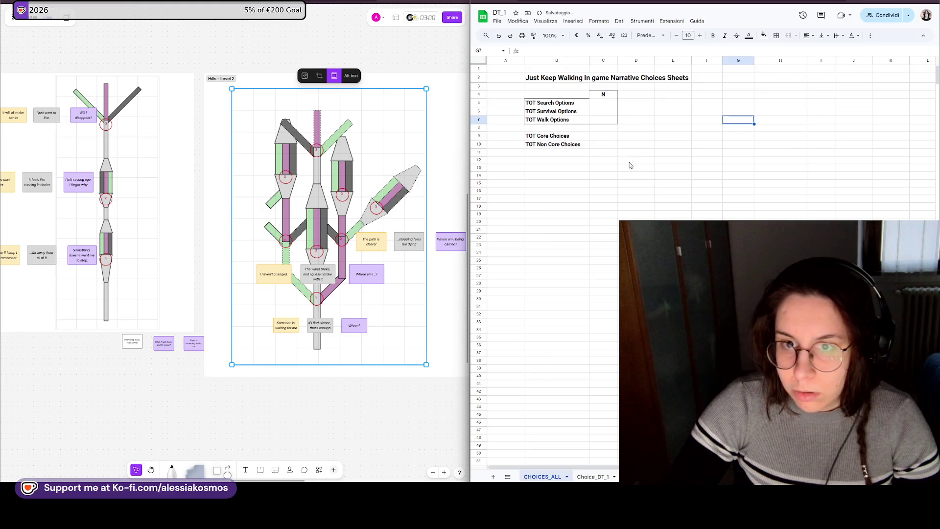
click(598, 94)
click(776, 35)
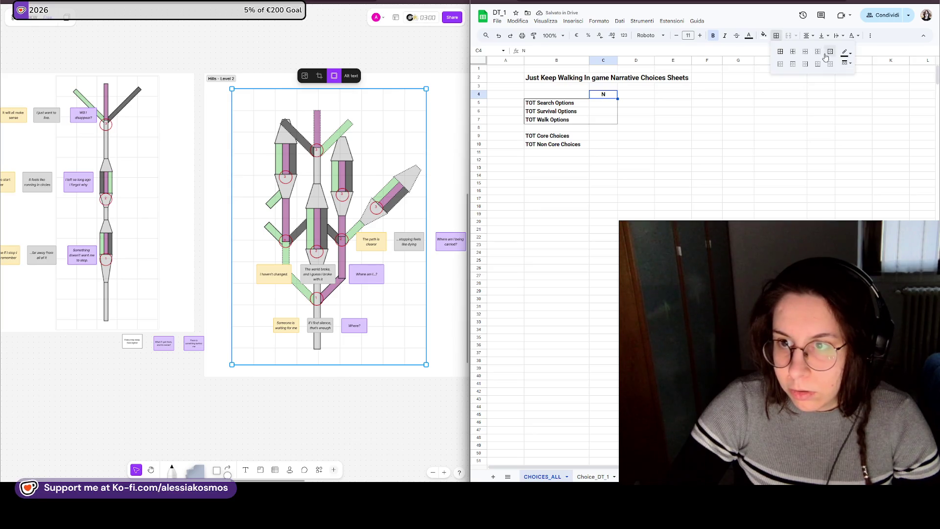
click(784, 65)
click(707, 129)
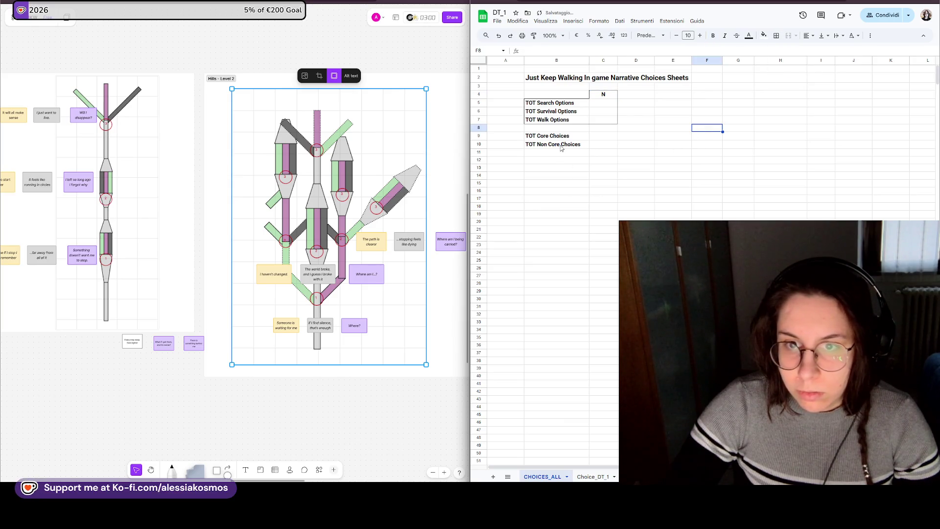
drag(544, 140, 605, 146)
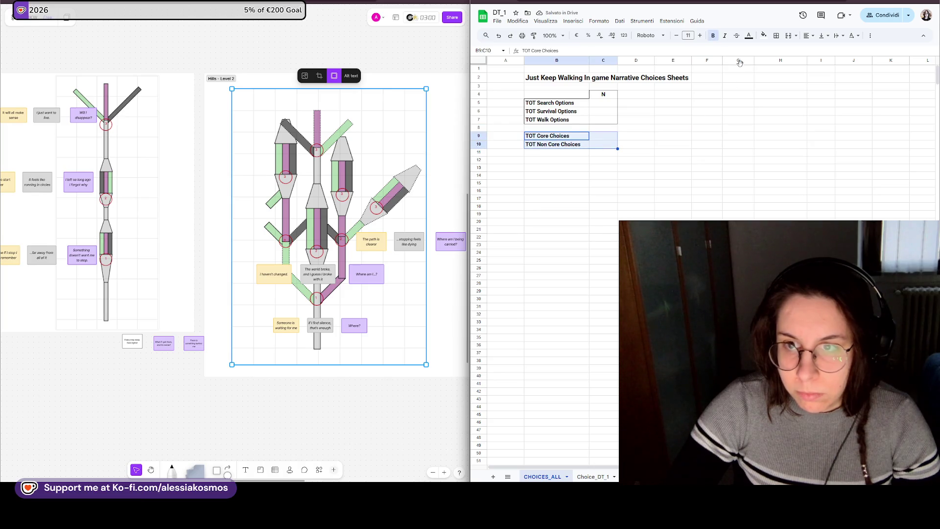
click(673, 137)
scroll(618, 366, down, 3)
scroll(618, 366, up, 3)
- Undo the border changes with Ctrl+Z, keeping the bold larger title
click(593, 477)
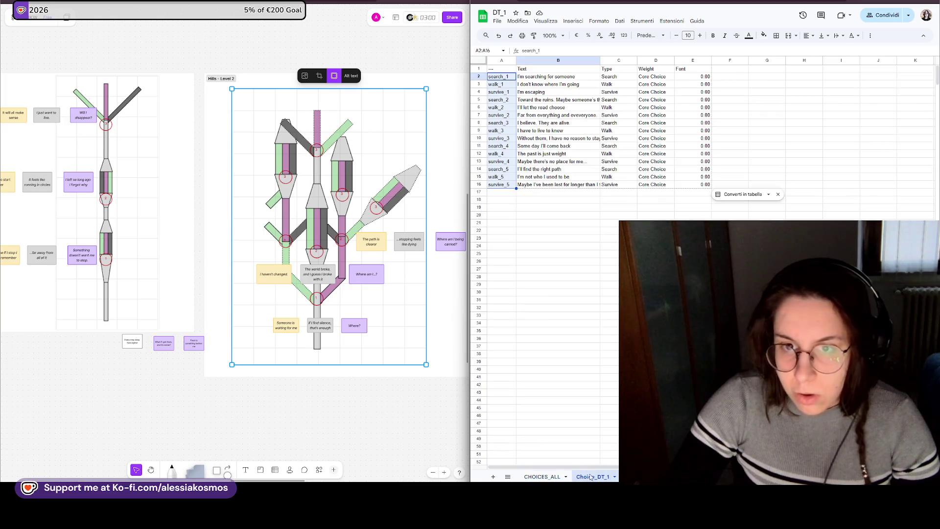
click(541, 476)
scroll(599, 205, up, 3)
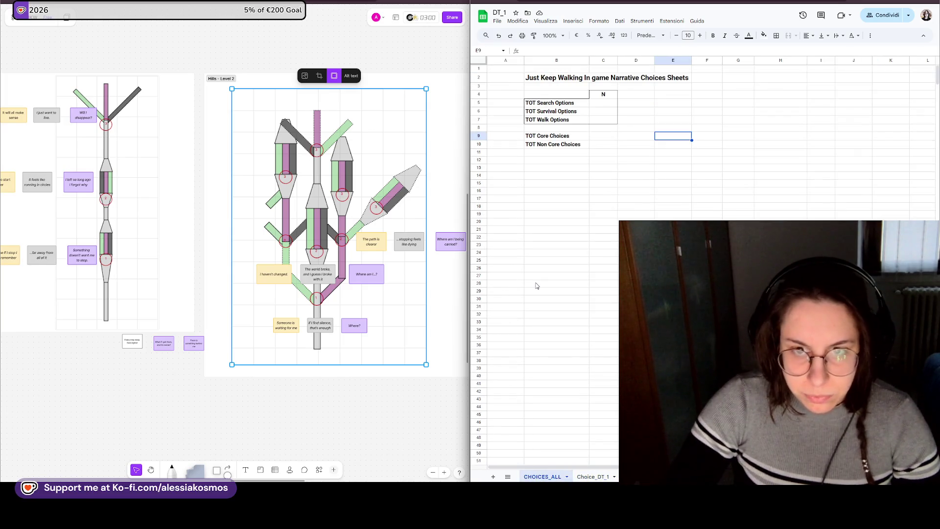
click(603, 94)
key(ctrl+z)
key(ctrl+z)
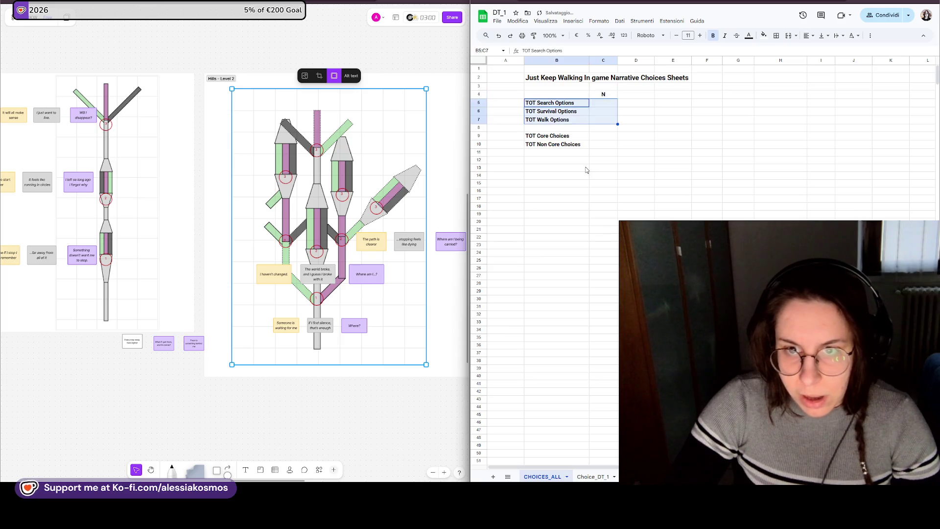
key(ctrl+z)
key(ctrl+z)
key(ctrl+y)
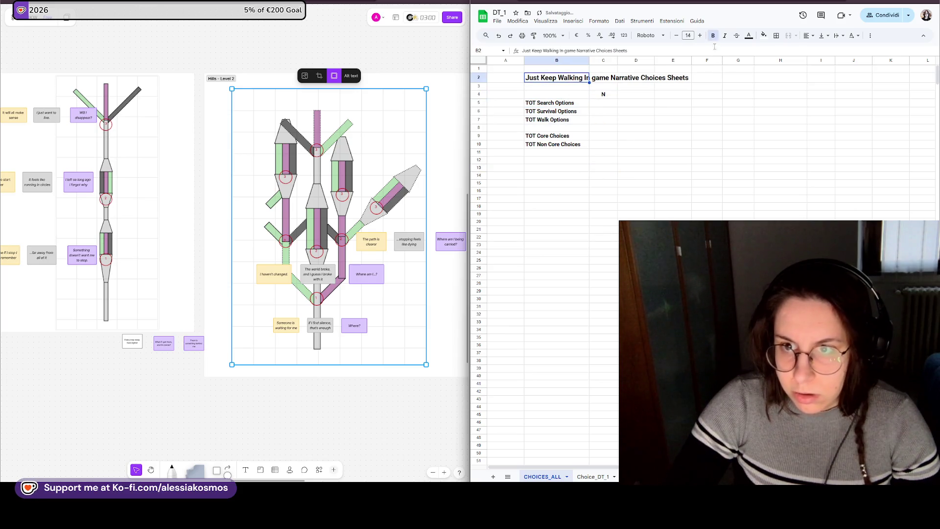
key(ctrl+z)
scroll(605, 205, down, 3)
key(ctrl+y)
key(ctrl+y)
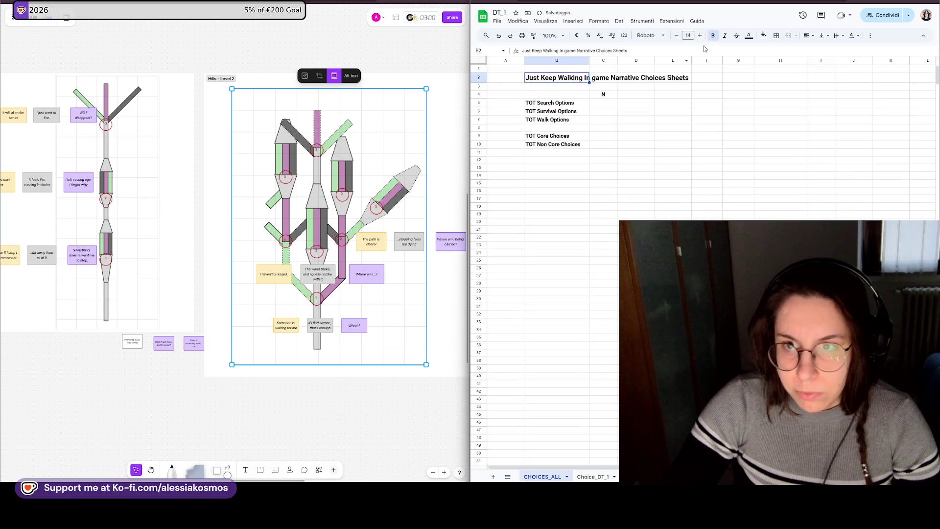
- Bump the B2 title one size larger, to 16, then switch to the choices data sheet
click(701, 35)
click(659, 162)
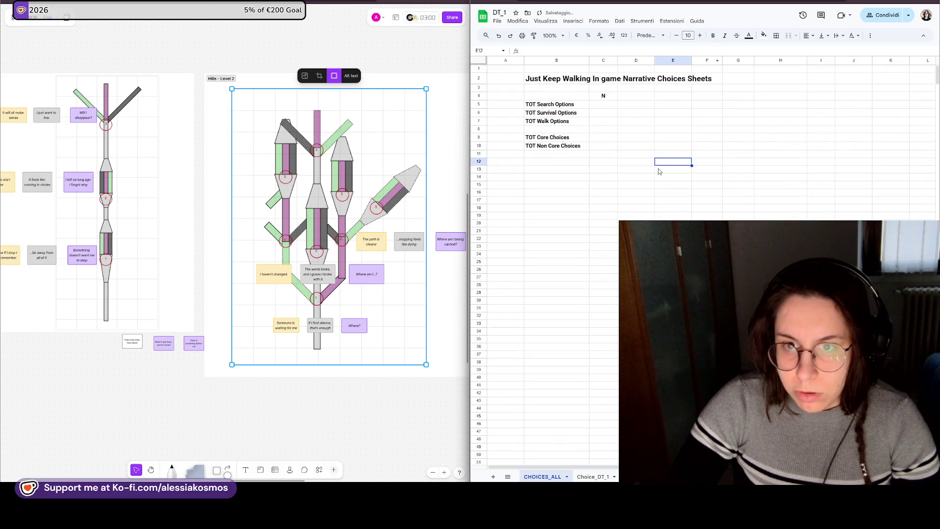
click(545, 81)
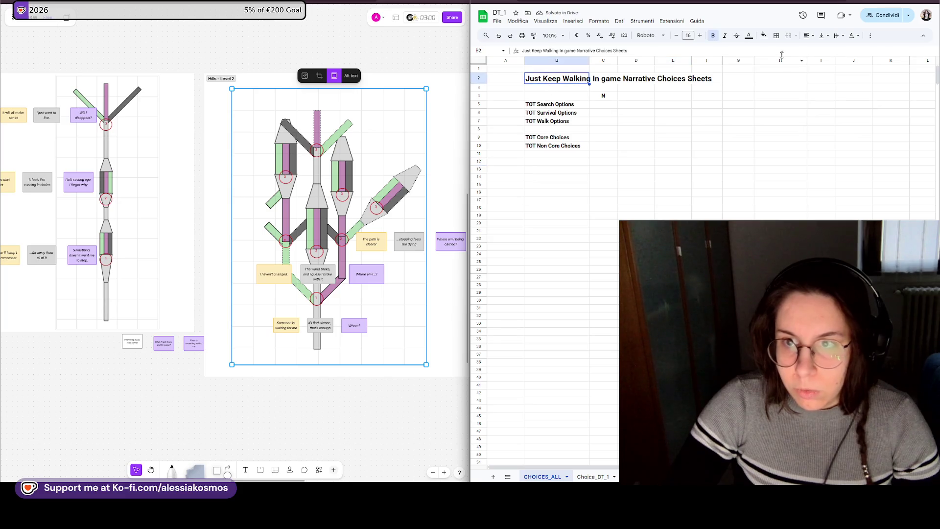
click(657, 134)
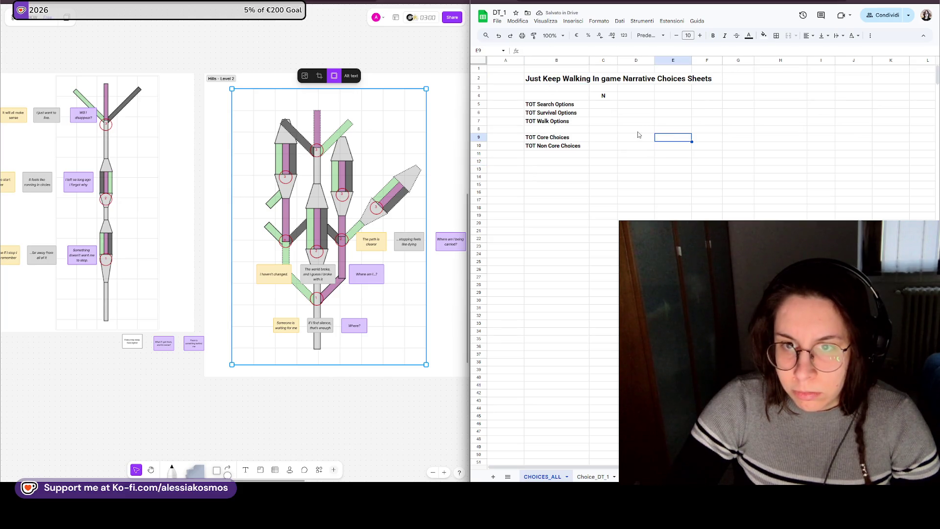
click(646, 476)
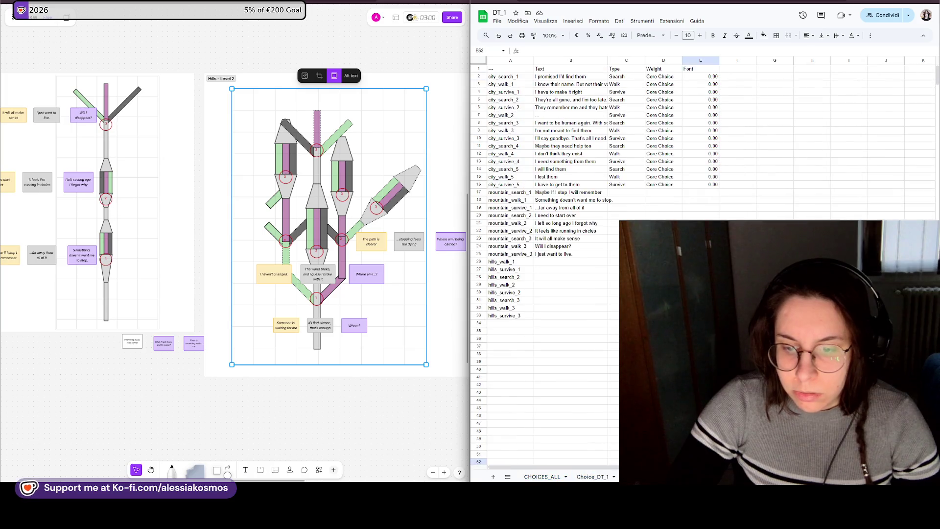
scroll(280, 213, right, 3)
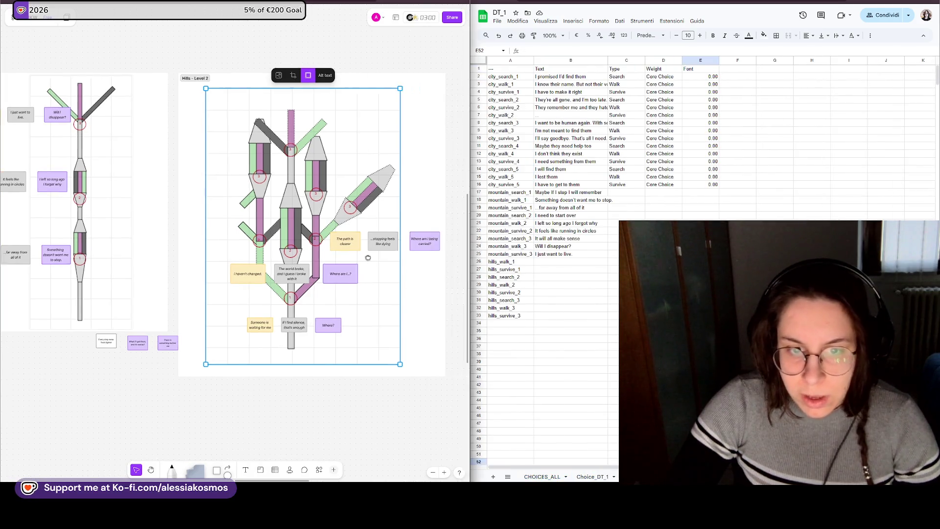
scroll(384, 215, left, 5)
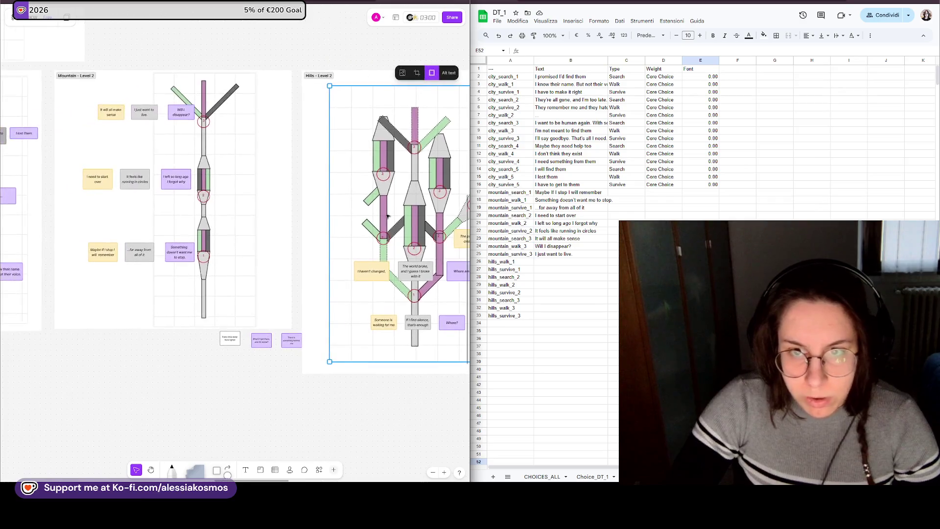
scroll(384, 215, right, 2)
scroll(384, 215, right, 2)
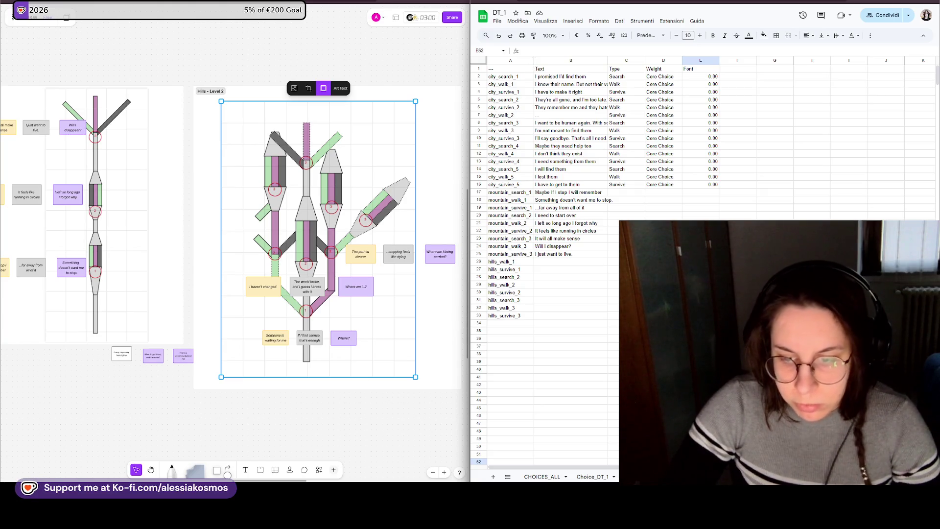
- Switch from CHOICES_ALL to the Choice_DT_1 sheet listing search, walk and survive choices
click(544, 476)
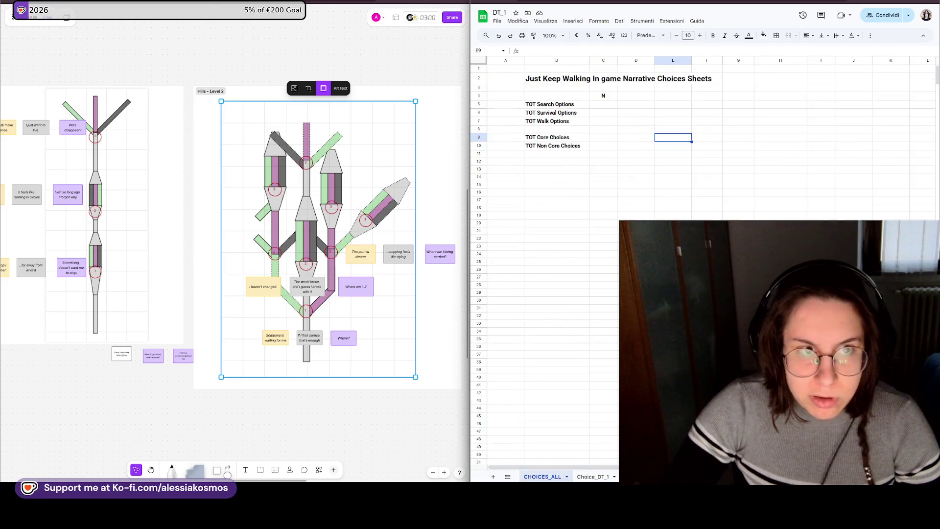
click(594, 477)
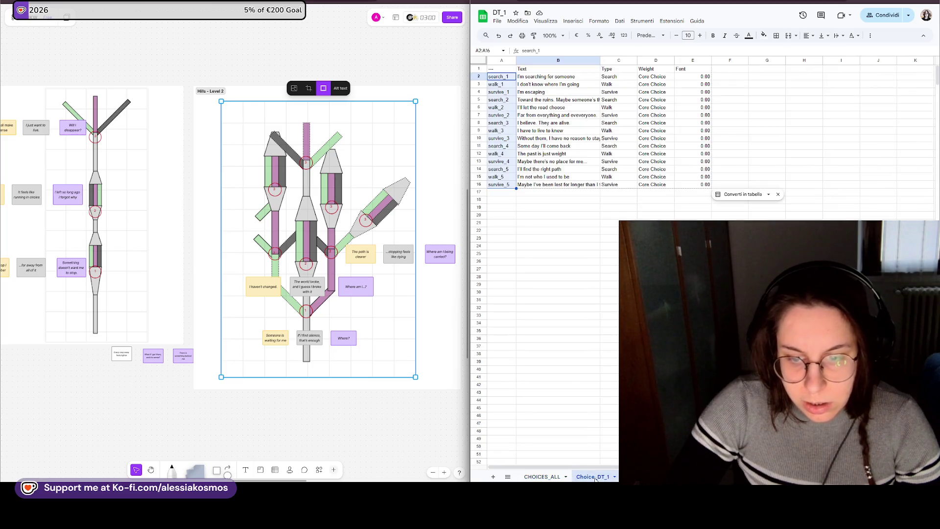
- Download Choice_DT_1 as a CSV via File > Scarica, then switch over to Unreal Engine
click(580, 310)
right_click(593, 476)
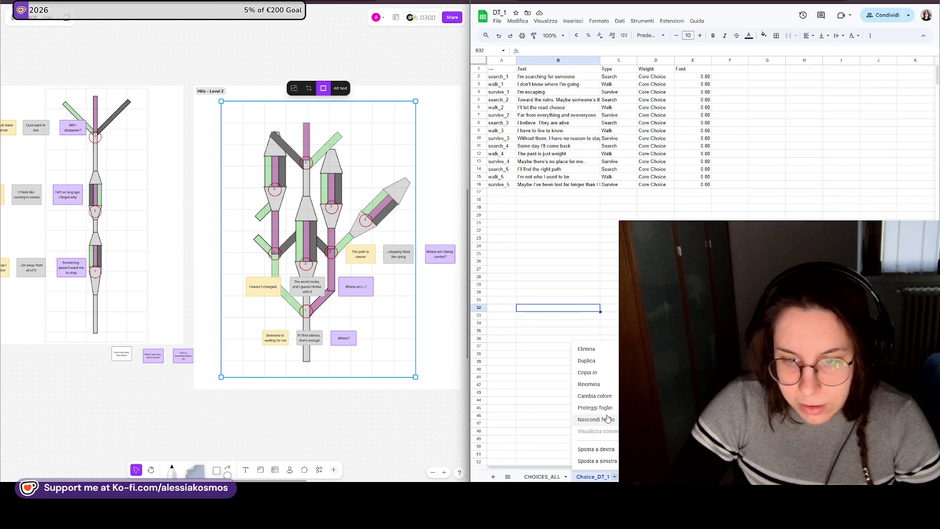
click(608, 291)
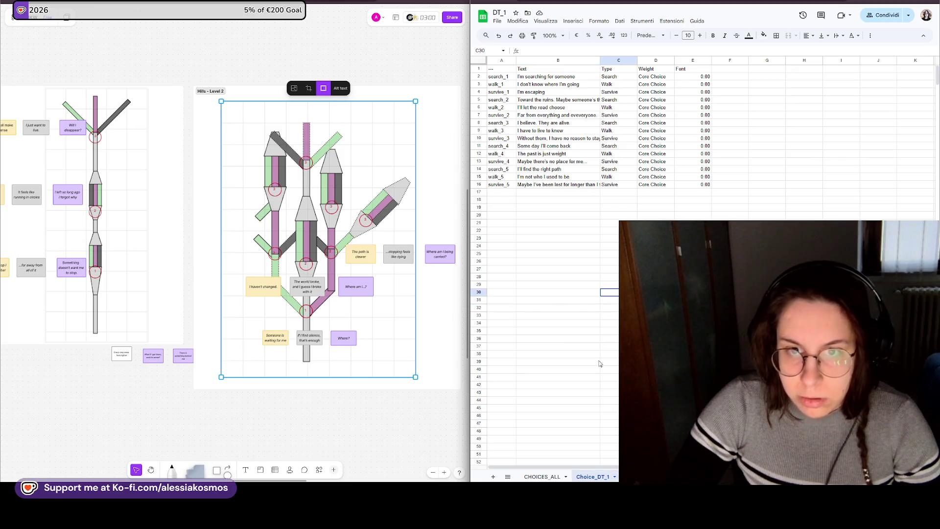
click(498, 21)
mouse_move(513, 110)
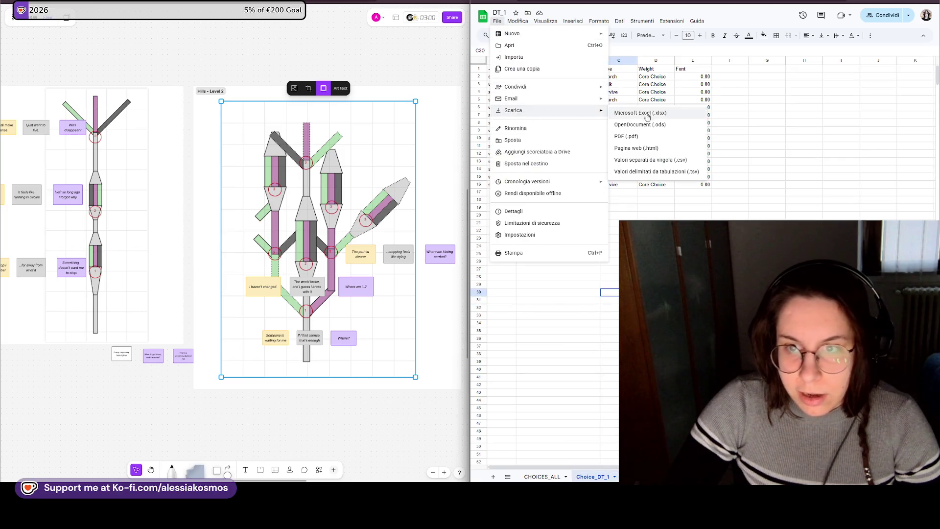
click(653, 160)
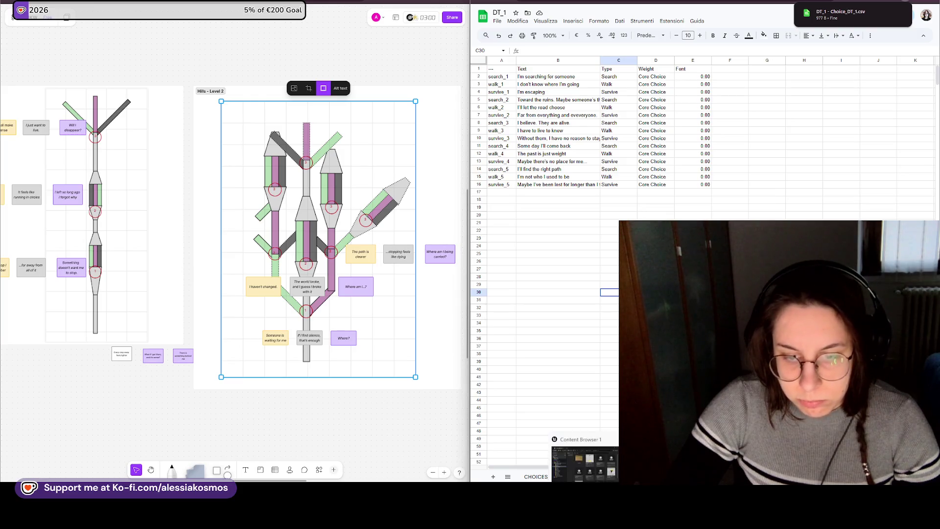
click(583, 456)
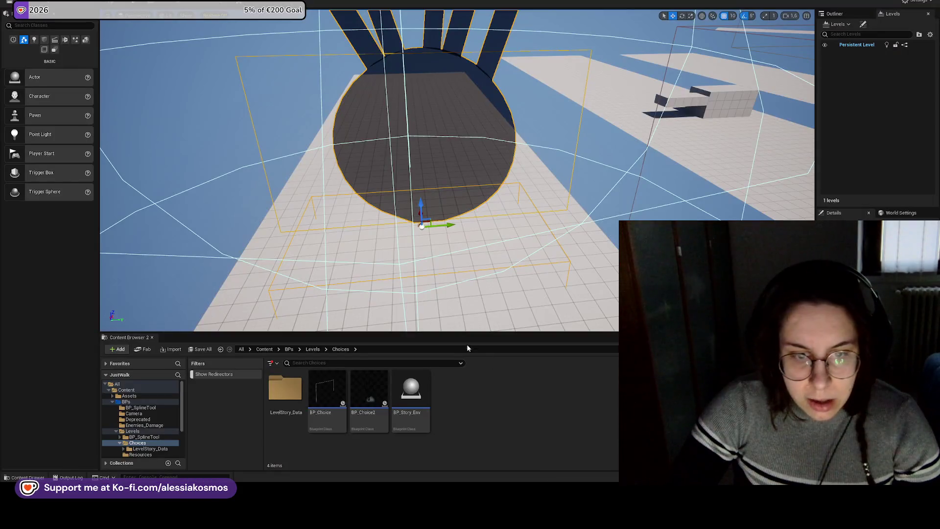
- Reimport the Choice_DT_1 data table from the downloaded CSV and save it
double_click(285, 389)
double_click(327, 389)
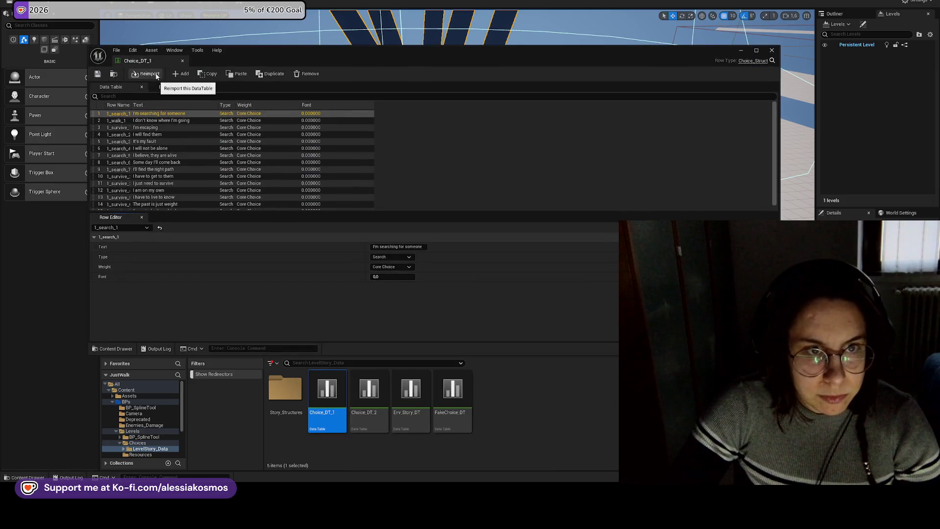
click(151, 74)
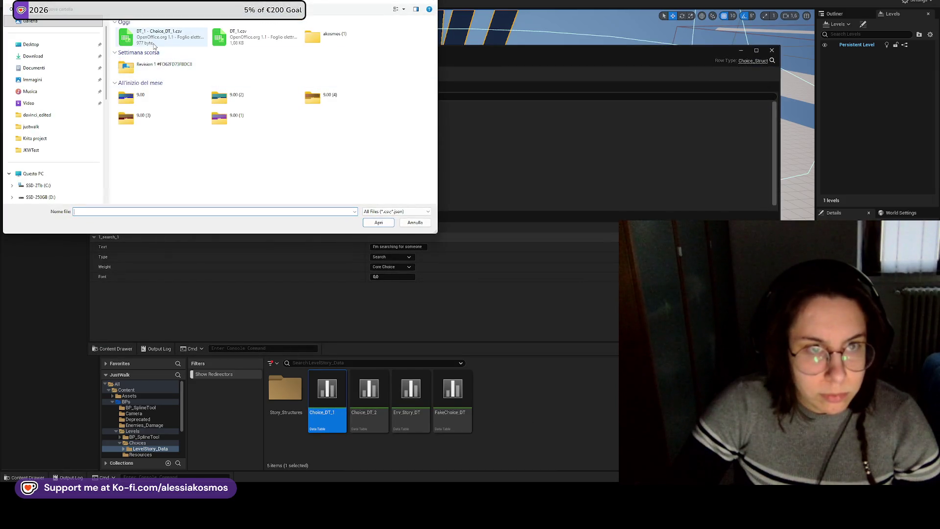
double_click(158, 36)
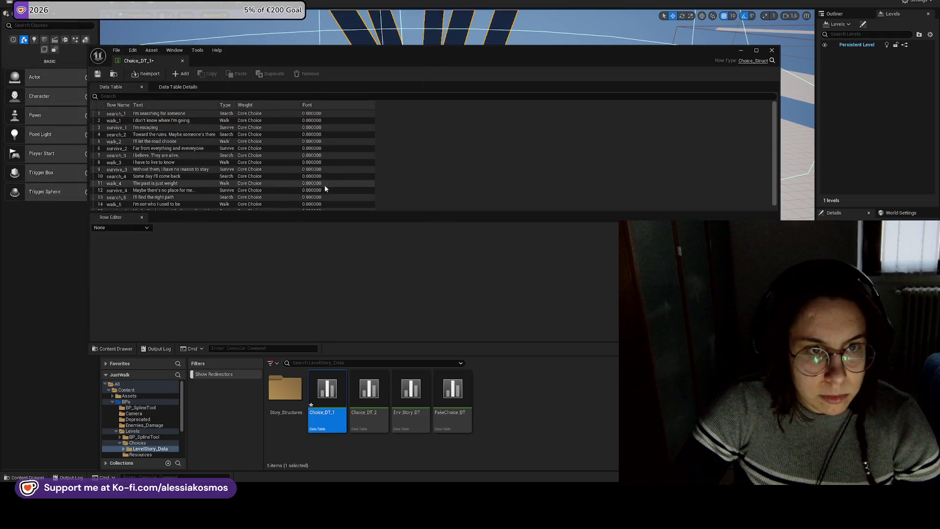
scroll(156, 129, down, 1)
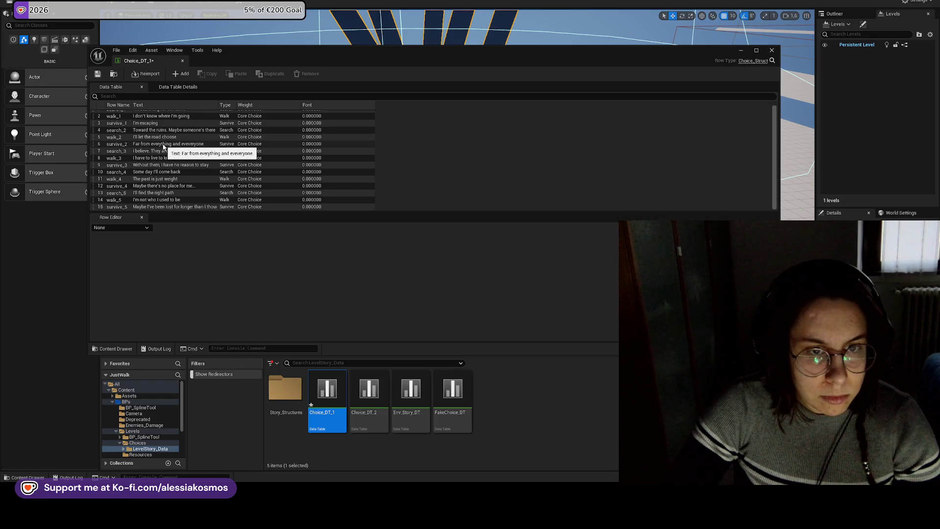
key(ctrl+s)
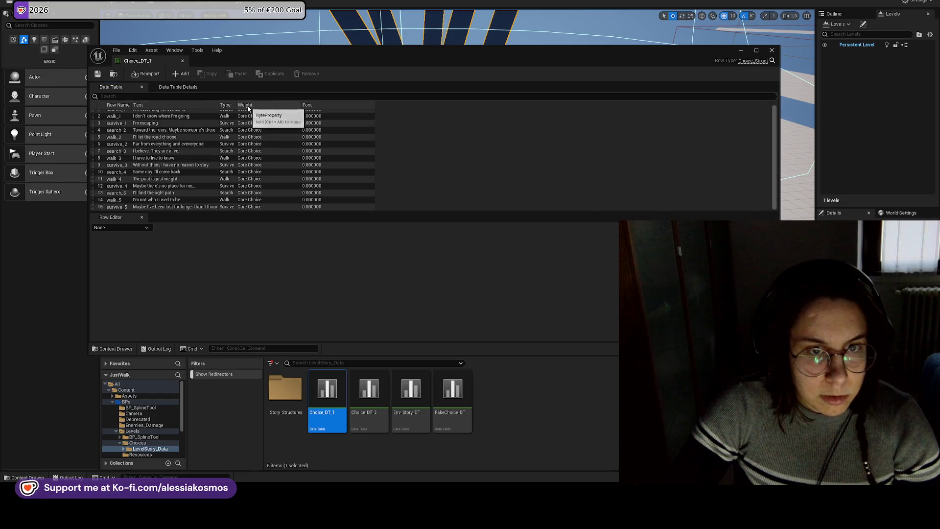
- Check the reimported rows sorted by Weight and Type, then review the FakeChoice_DT MainMenu rows
click(250, 115)
click(161, 106)
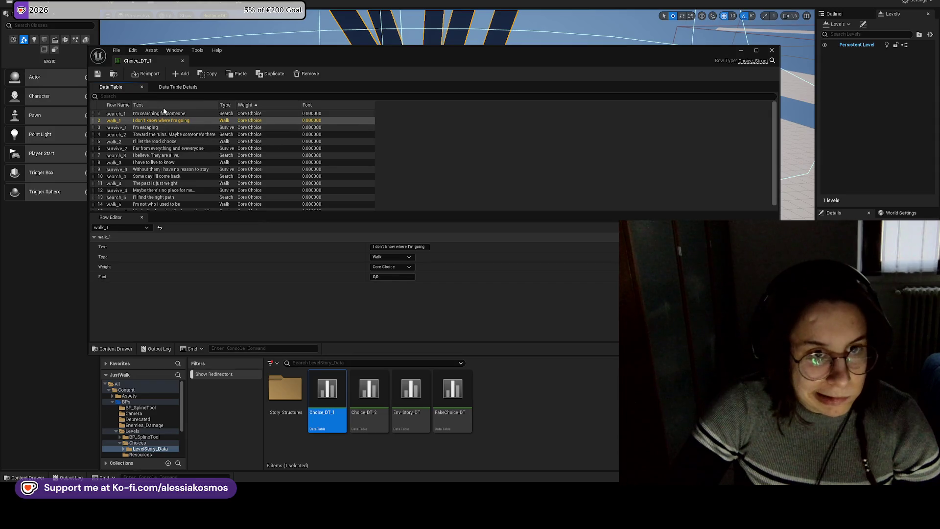
click(160, 106)
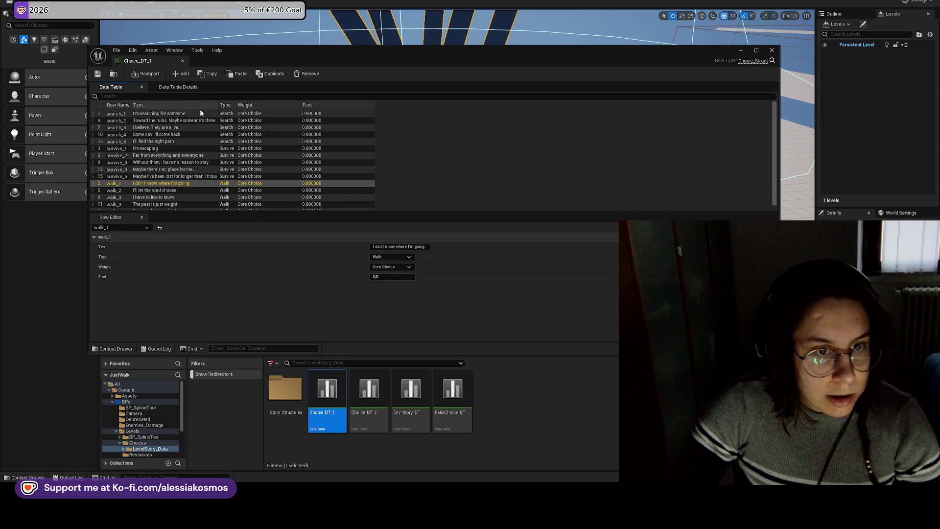
click(771, 50)
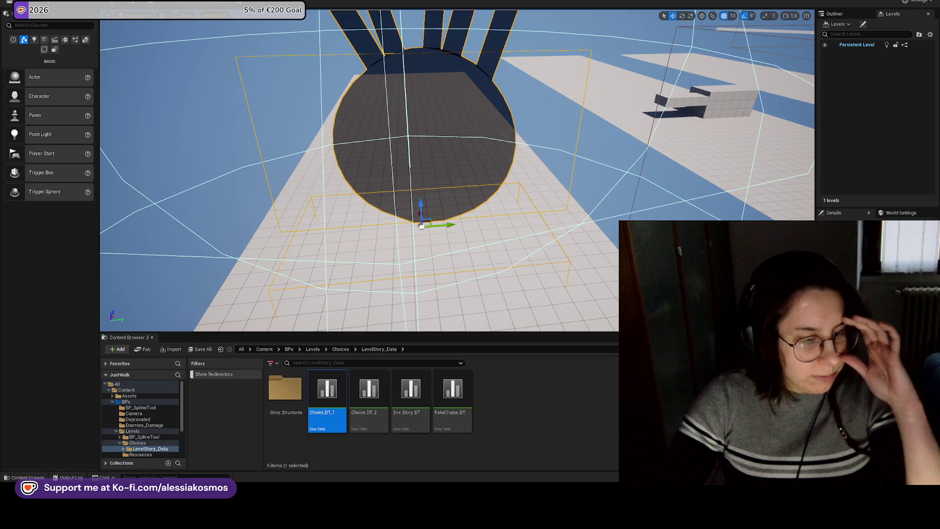
click(481, 451)
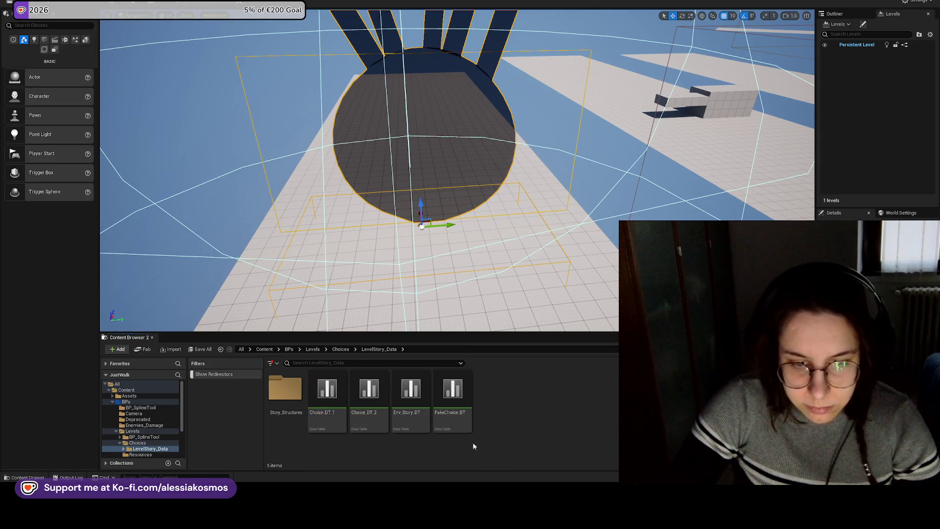
double_click(448, 396)
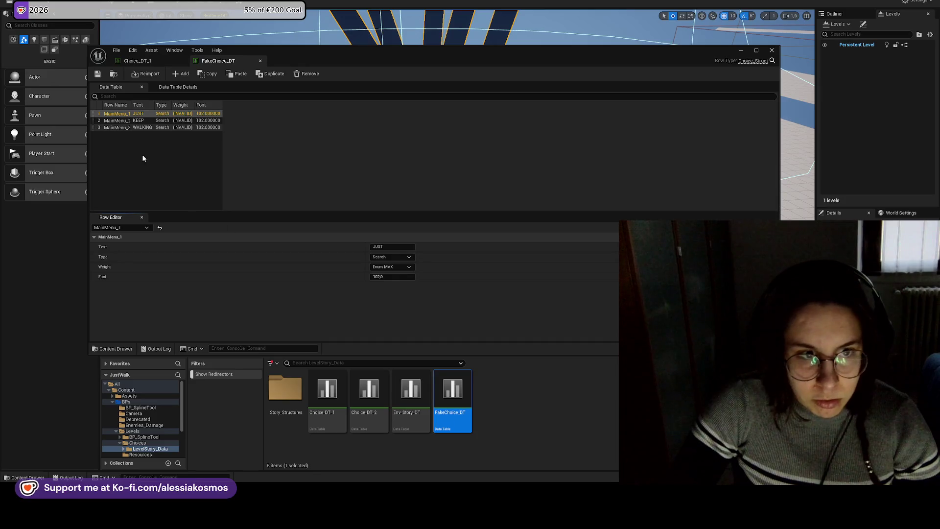
click(130, 121)
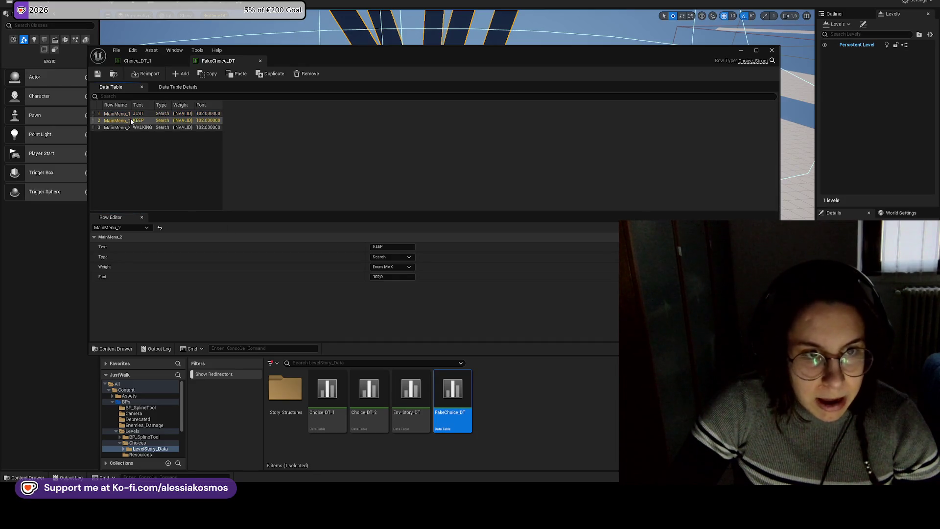
click(138, 113)
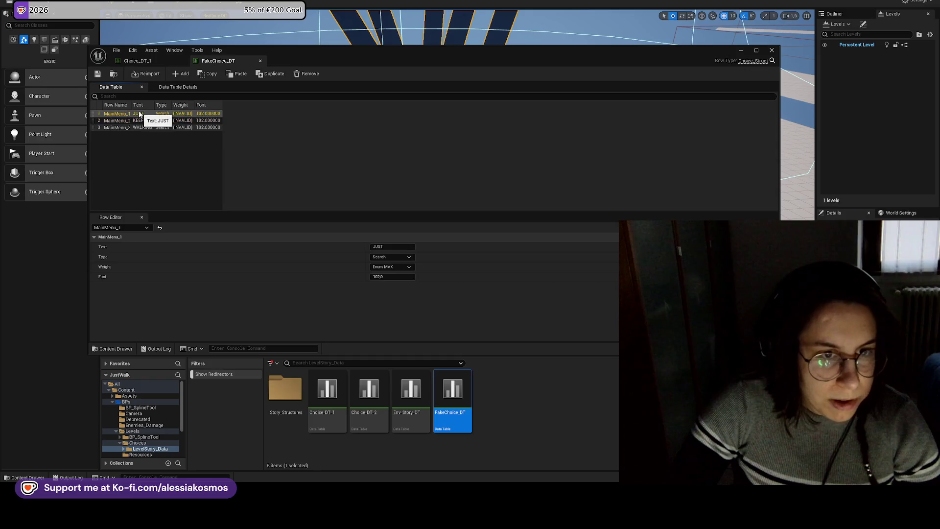
click(140, 127)
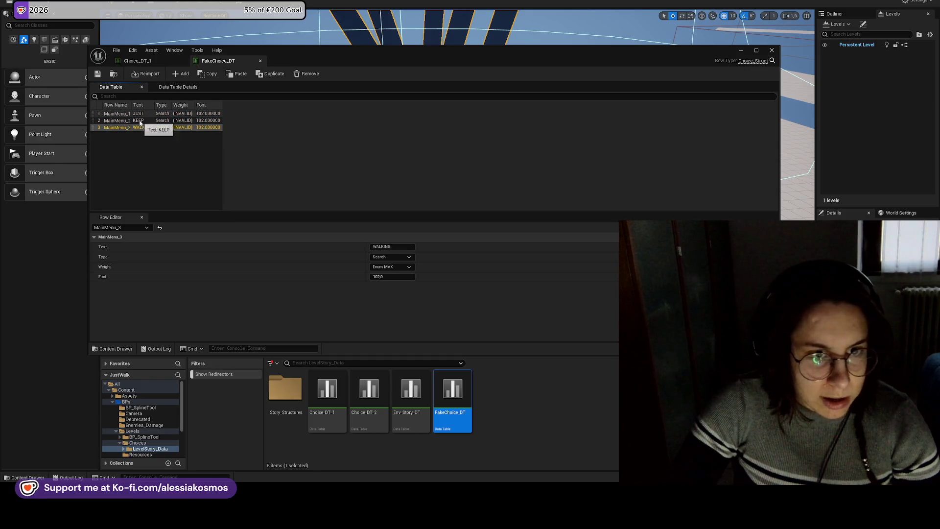
- Set MainMenu_3, MainMenu_2 and MainMenu_1 Weight to Not Core in FakeChoice_DT
click(398, 267)
click(382, 281)
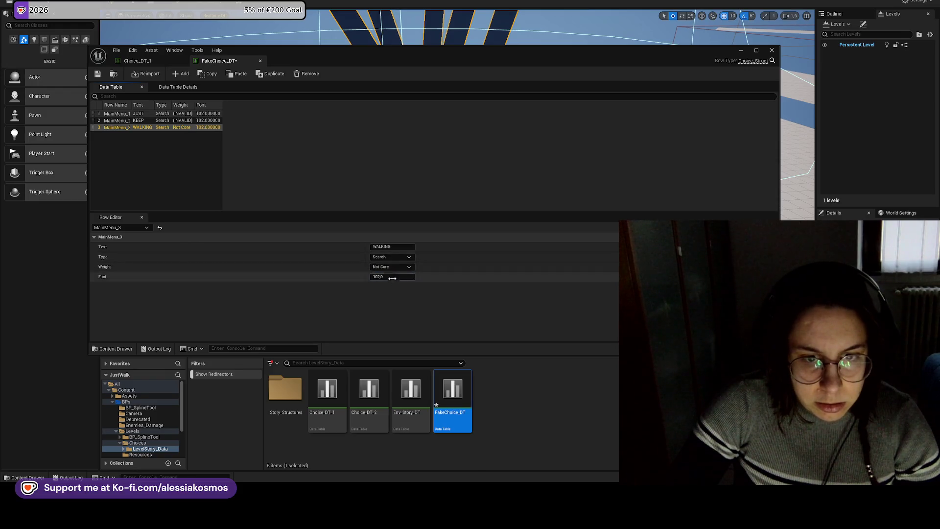
click(186, 121)
click(394, 266)
click(393, 280)
click(187, 114)
click(392, 267)
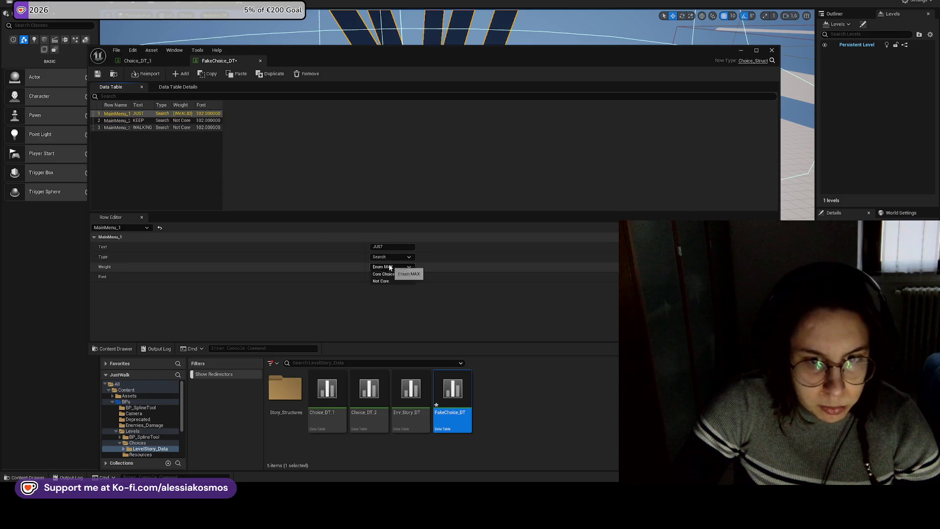
click(388, 281)
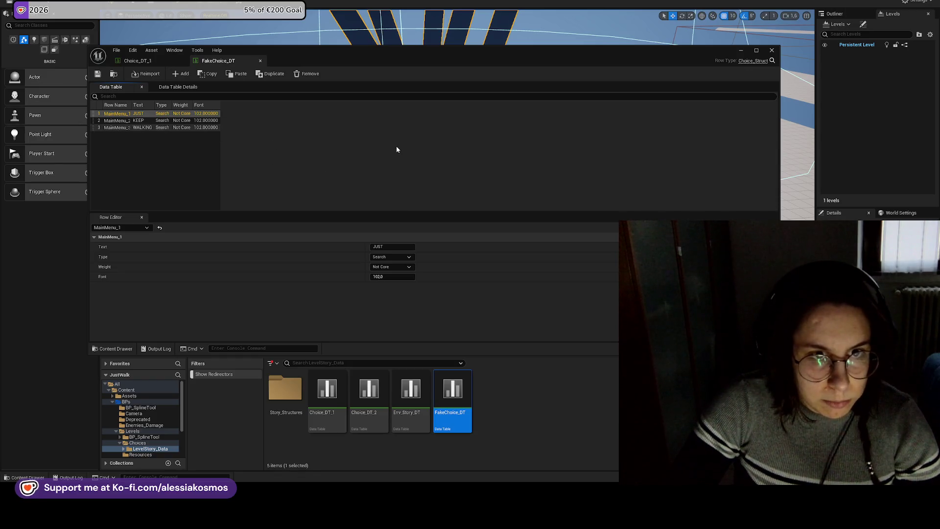
click(771, 50)
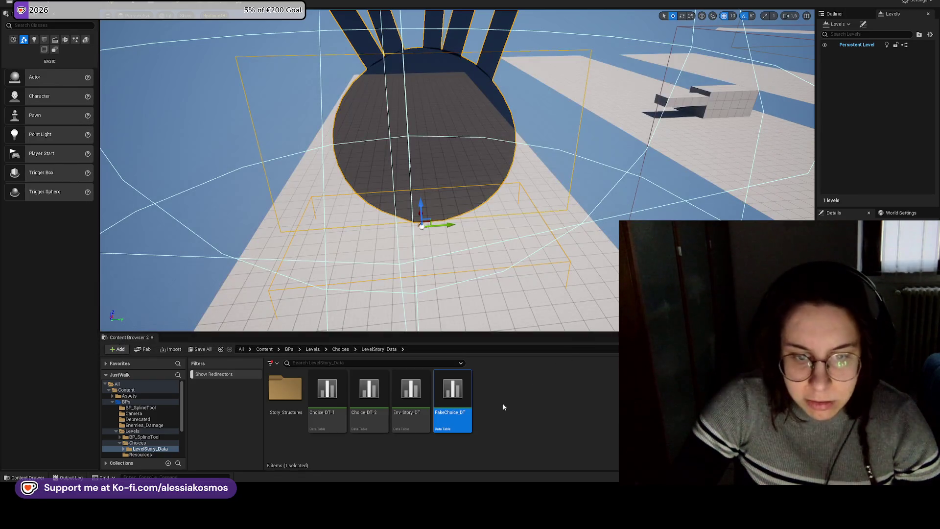
- Set the Env1, Env2 and Env3 rows' Weight to Not Core in Env_Story_DT and save
click(408, 394)
double_click(408, 392)
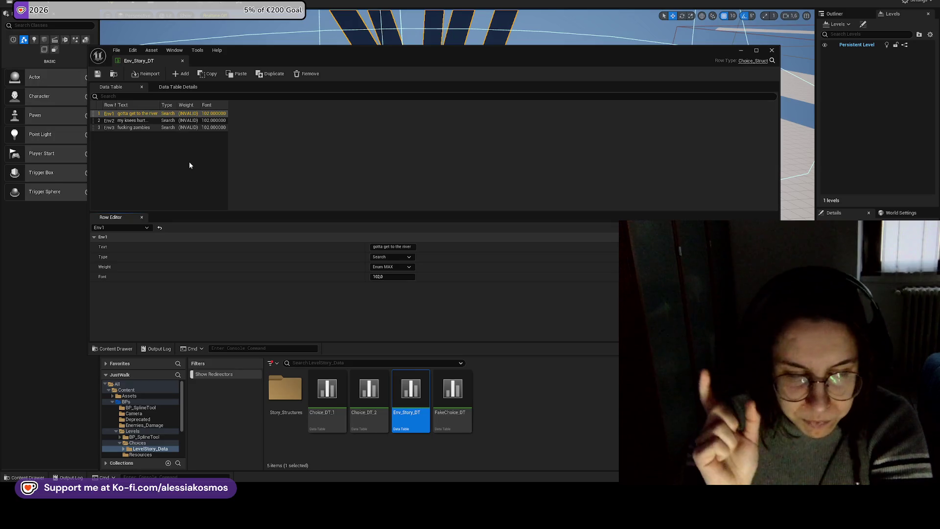
click(382, 266)
click(396, 285)
click(210, 120)
click(392, 267)
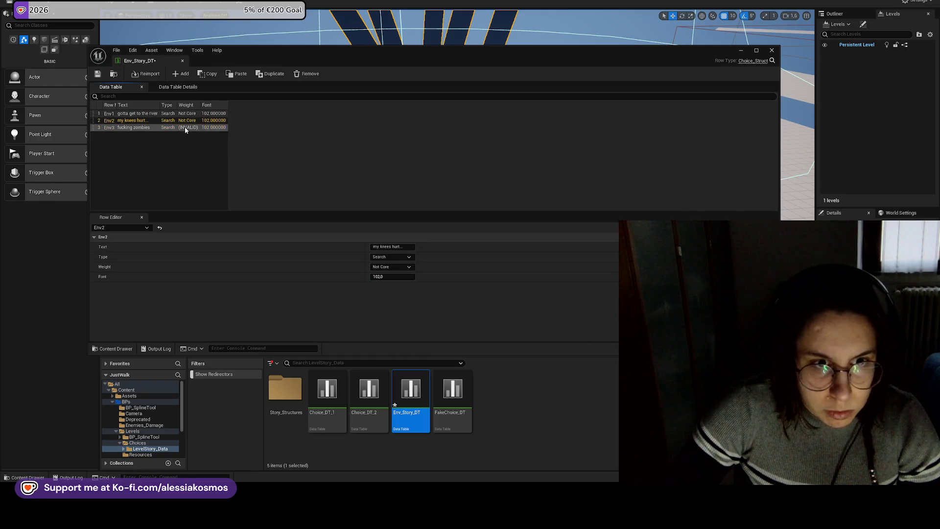
click(389, 266)
click(385, 283)
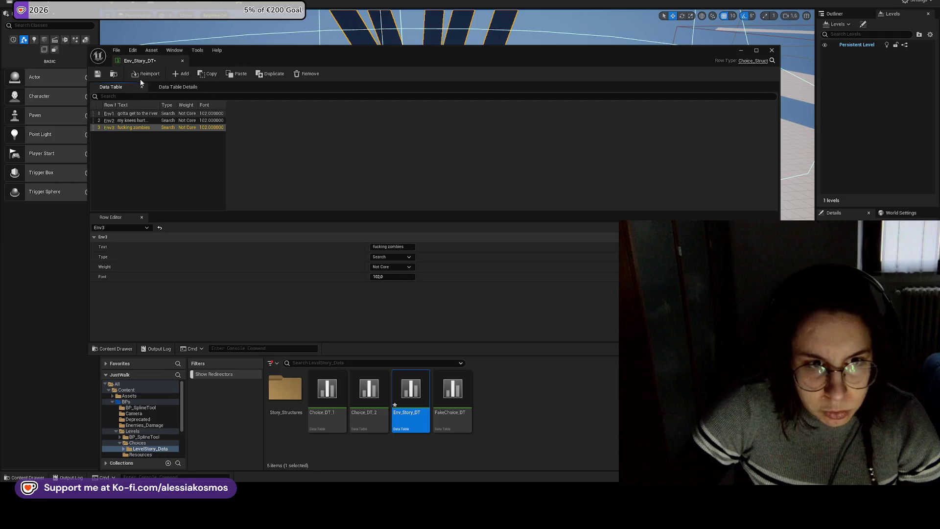
click(97, 74)
- Review the Env2 and Env3 rows, then close the Env_Story_DT editor
click(218, 162)
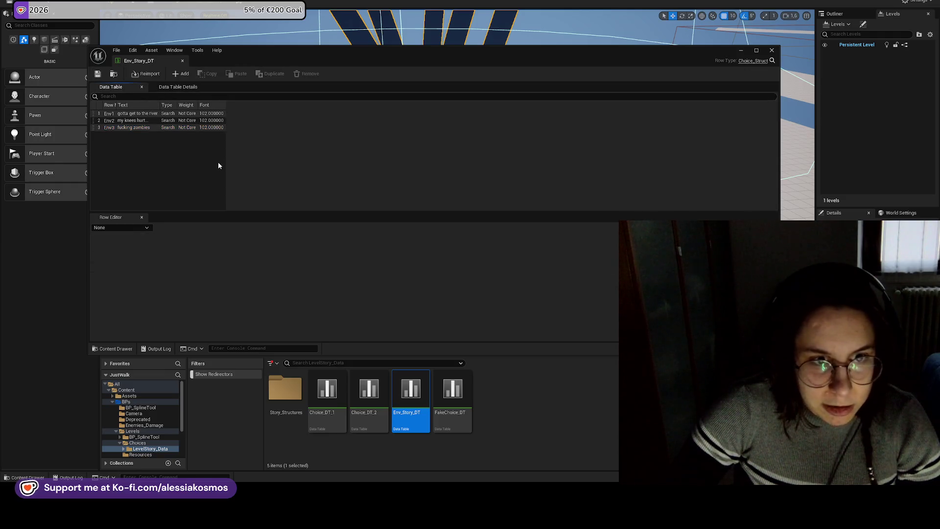
click(138, 121)
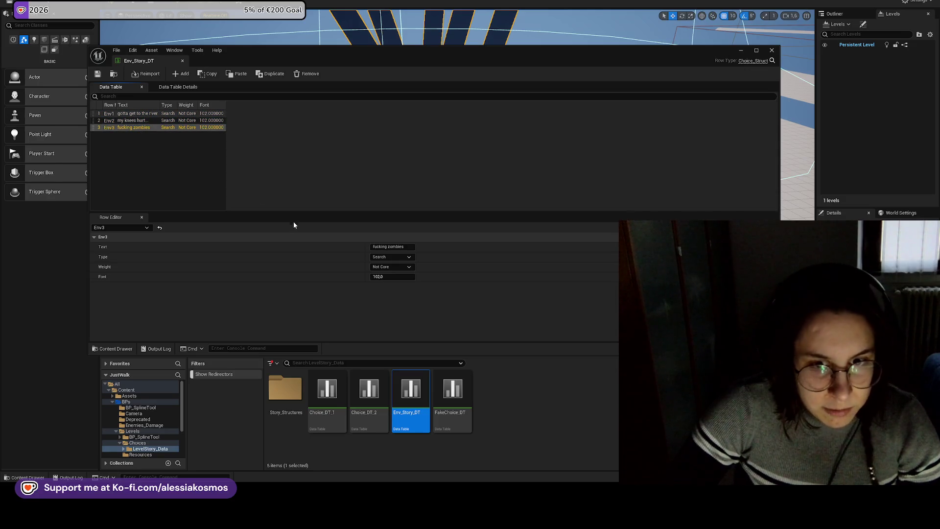
click(392, 246)
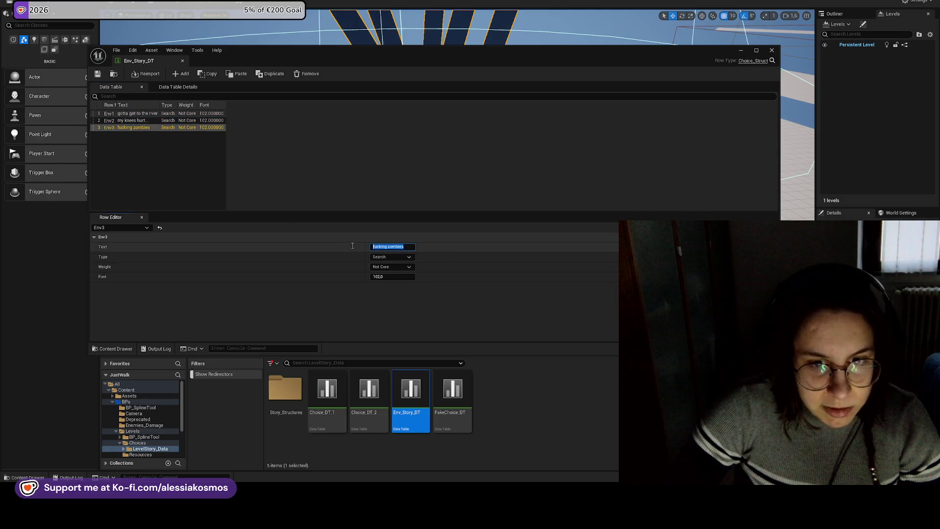
click(147, 165)
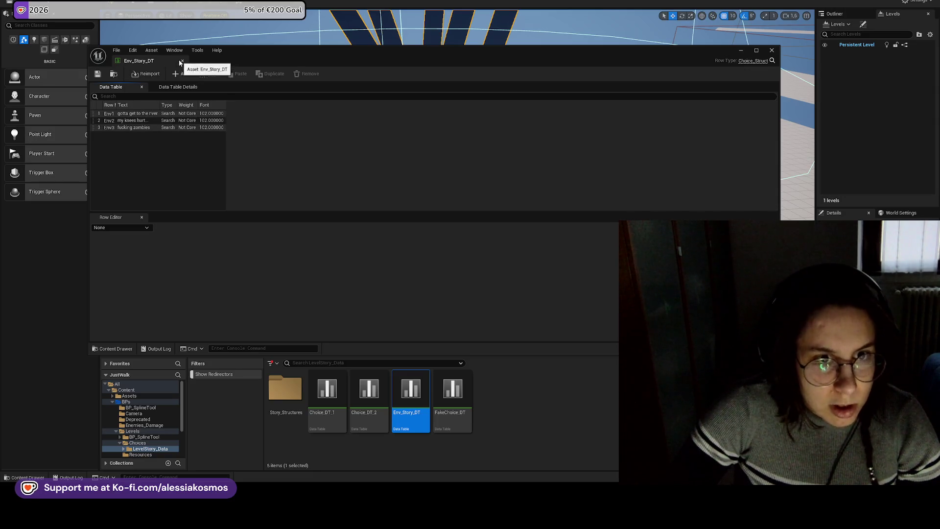
click(181, 61)
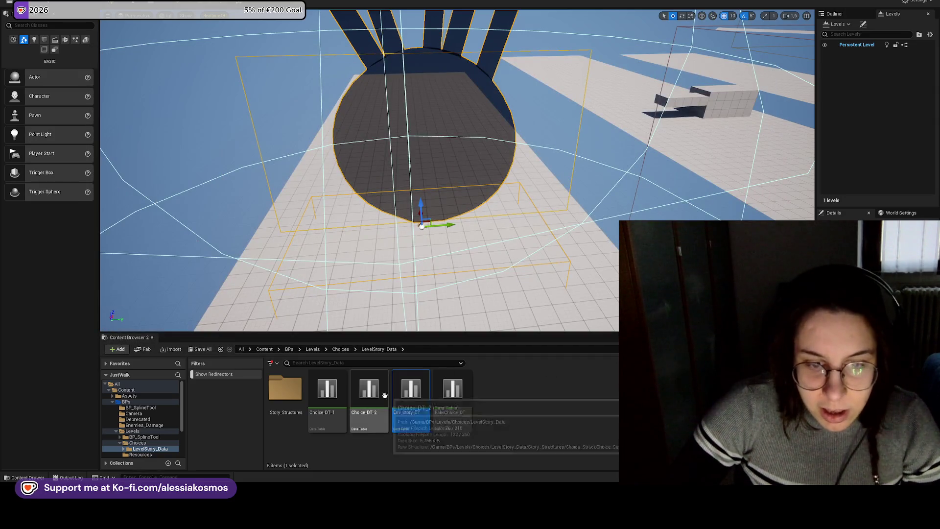
- Orbit the level viewport around the sphere and along the floor
click(369, 397)
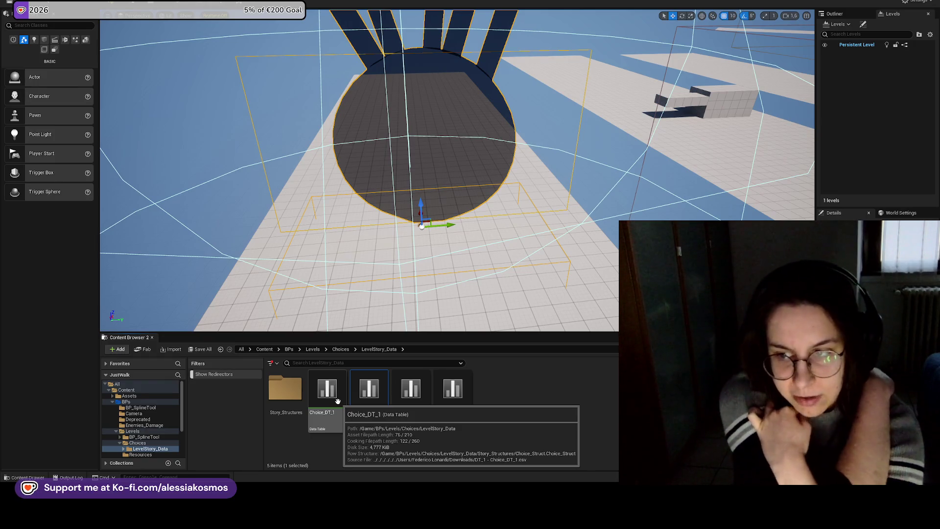
click(565, 414)
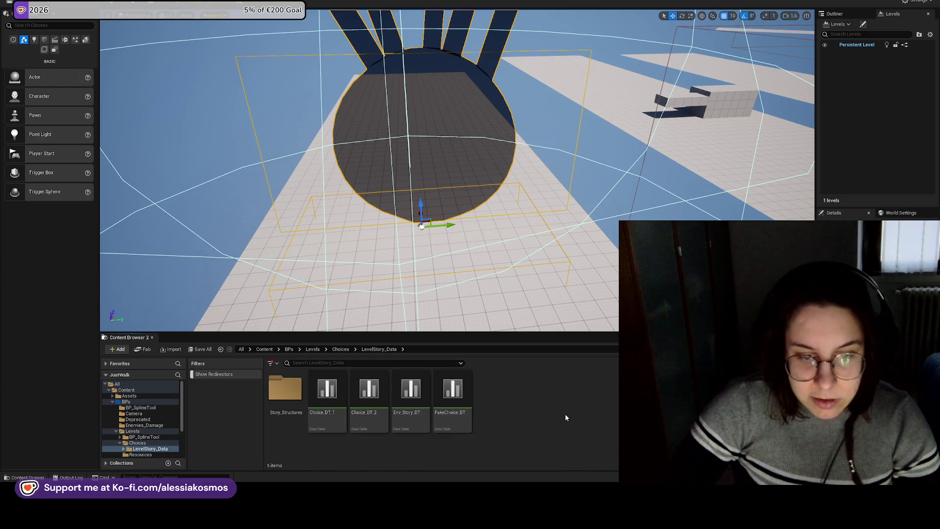
drag(361, 169, 411, 220)
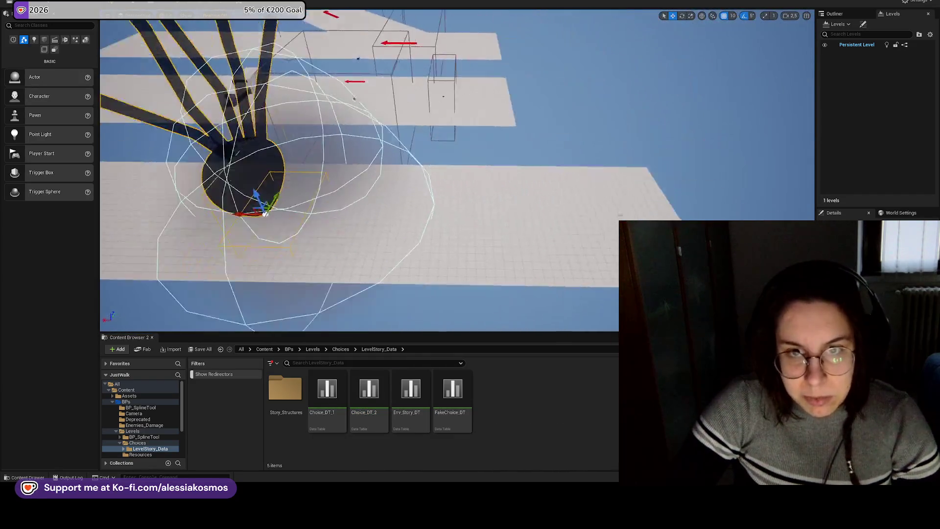
drag(205, 33, 391, 252)
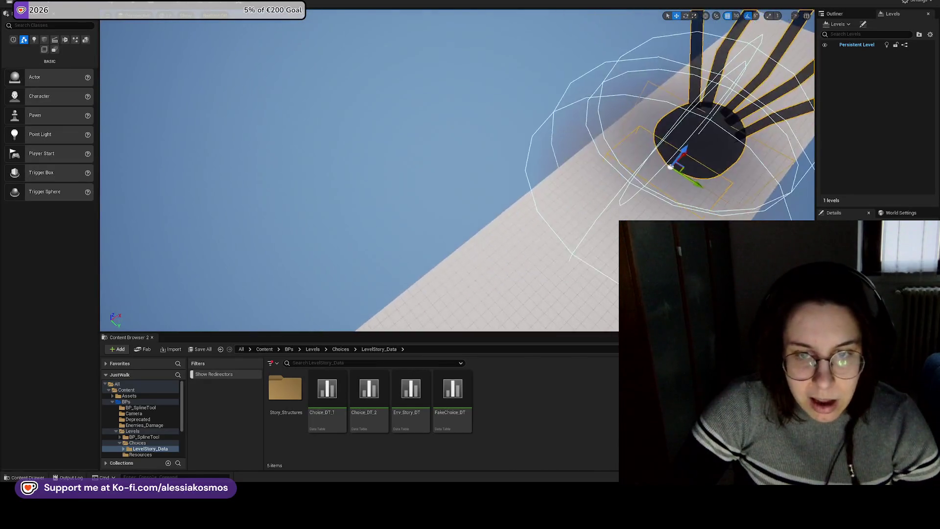
drag(360, 184, 424, 393)
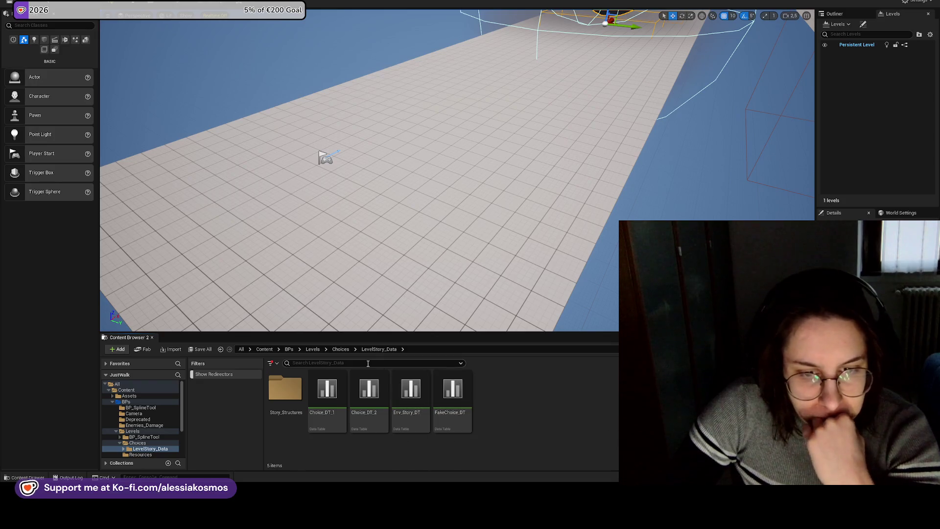
- Browse up from LevelStory_Data through Choices and Levels to the BPs folder, framing the spider actor
click(340, 349)
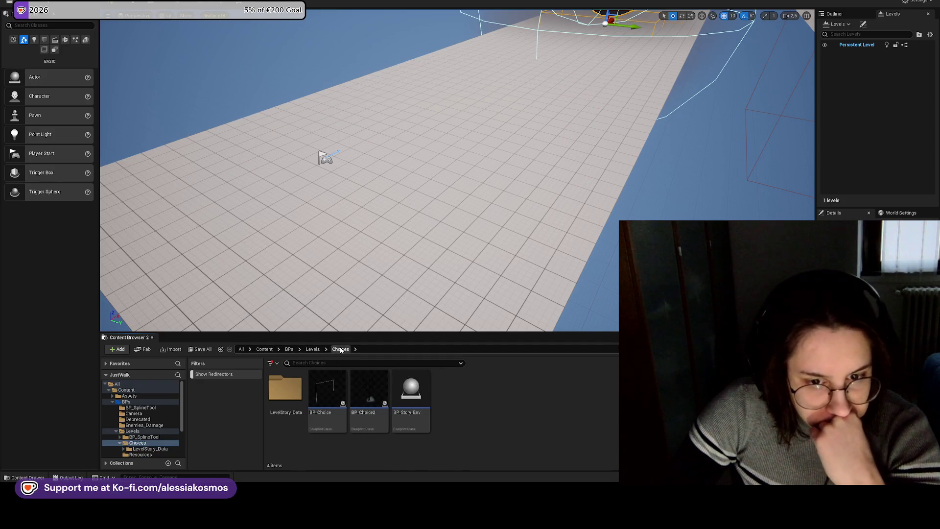
click(312, 349)
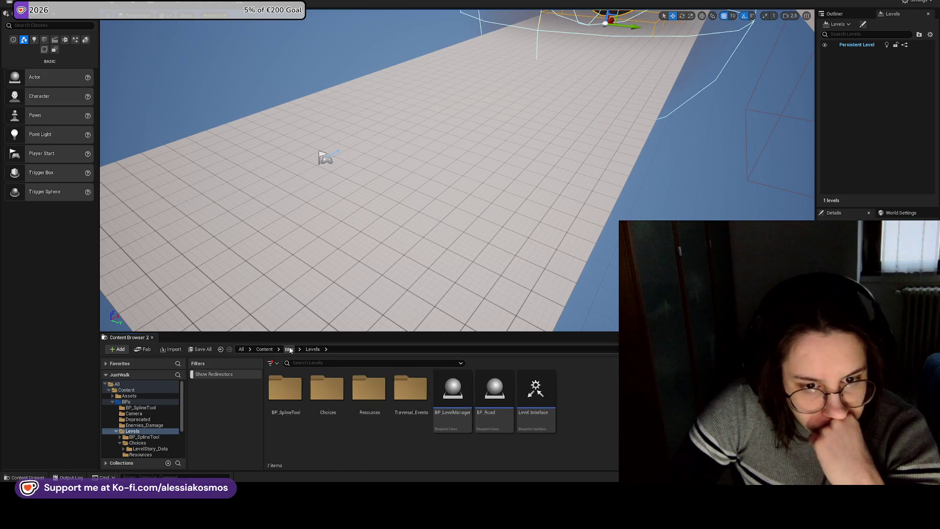
click(288, 349)
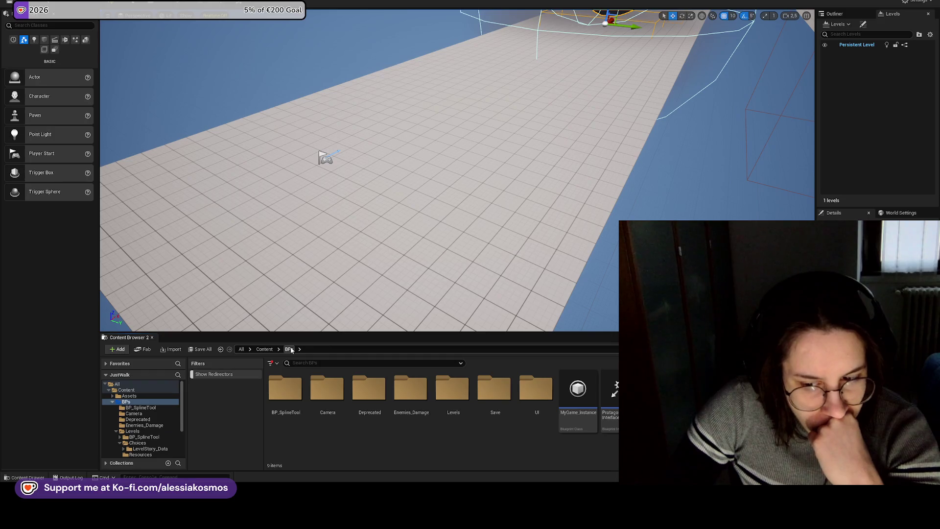
key(f)
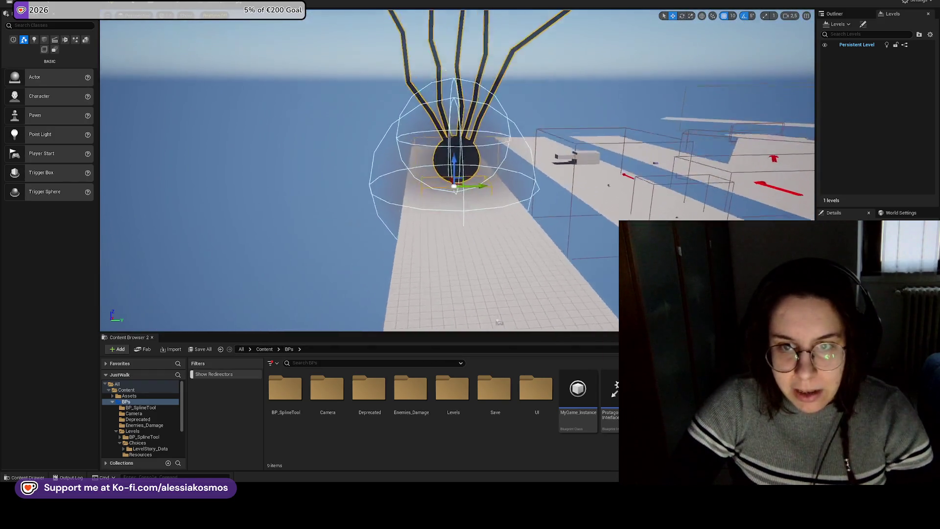
drag(456, 184, 456, 235)
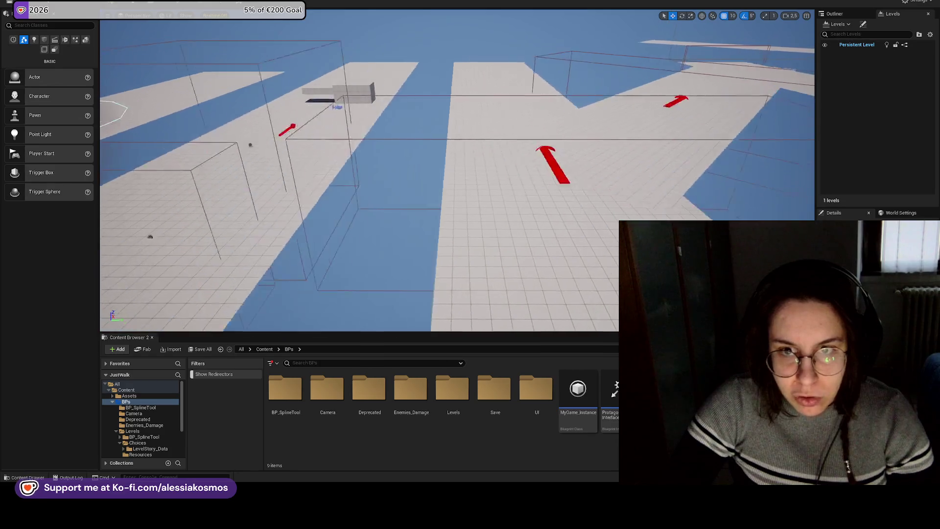
key(f)
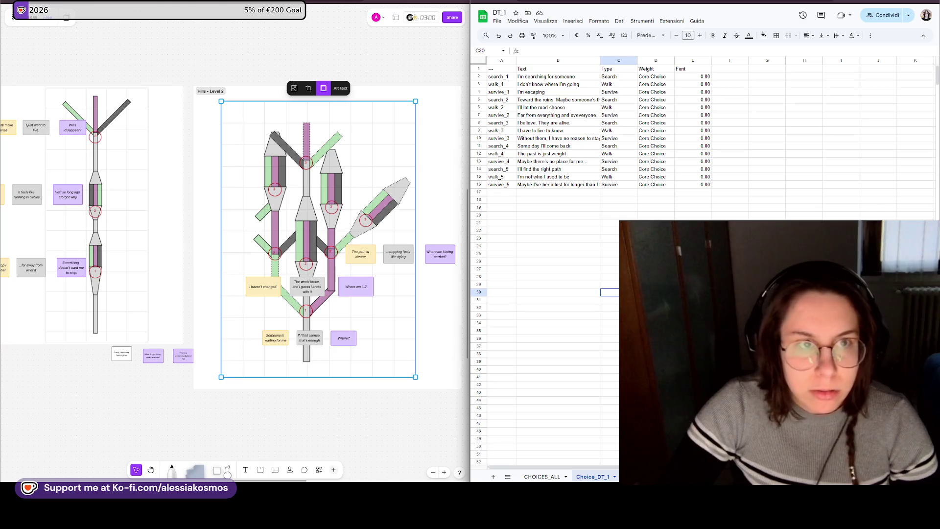
- Switch to the browser and open the Just Keep Walking Trello board
key(alt+Tab)
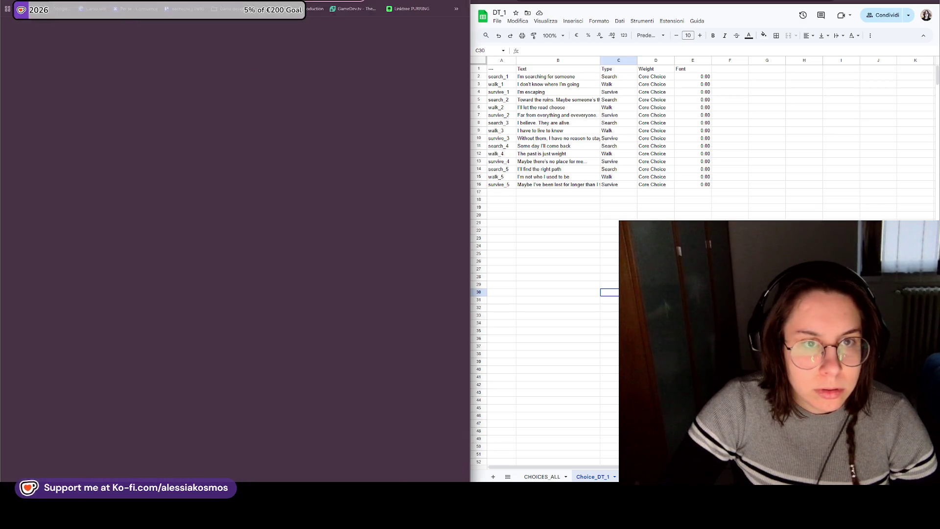
click(189, 9)
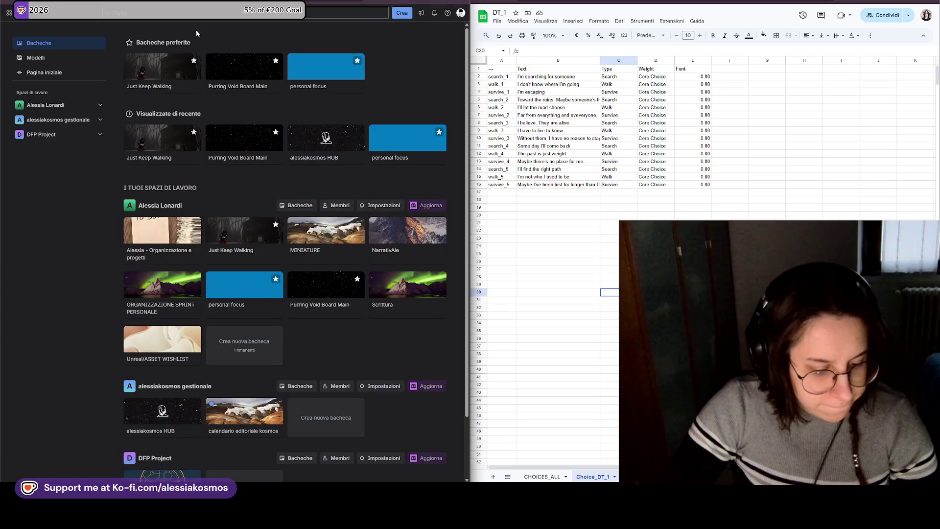
click(159, 76)
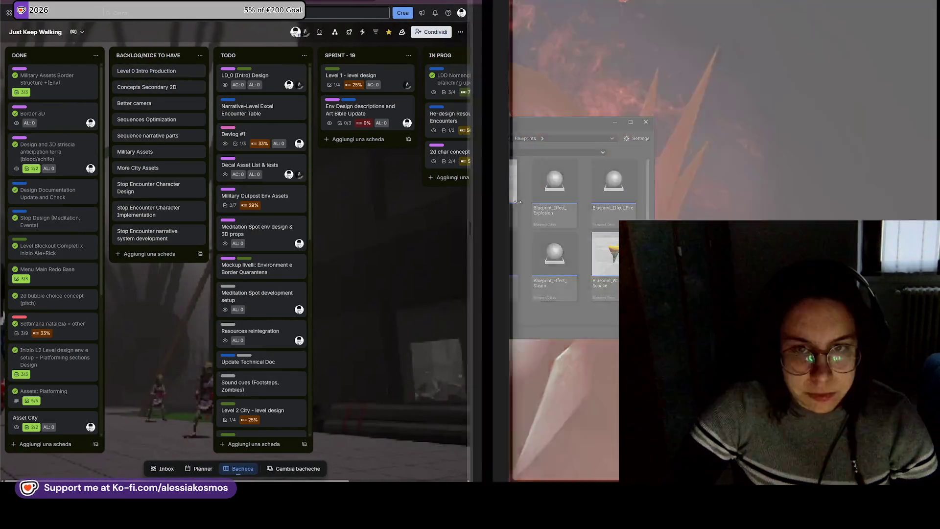
- Create a 'Datatable setup and Narrative Nomenclature' card in the IN PROG list
drag(470, 202, 727, 198)
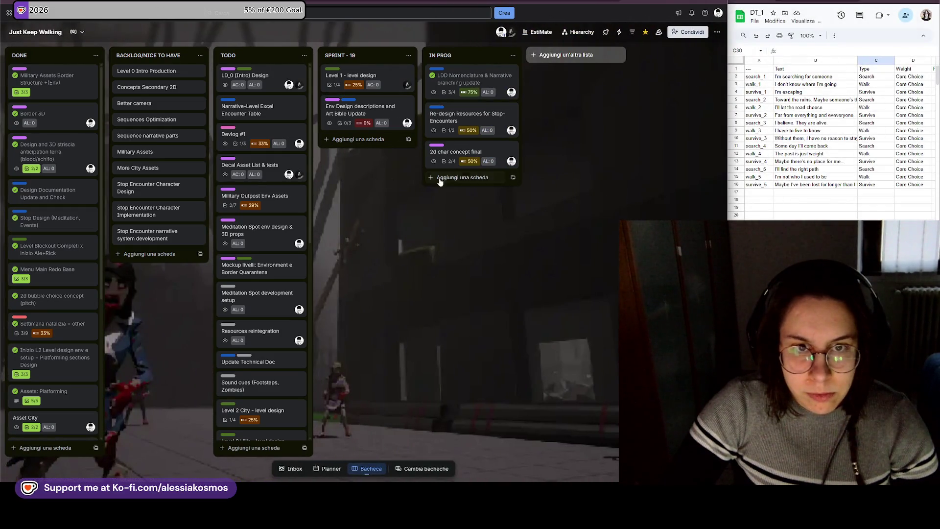
click(485, 178)
text(D)
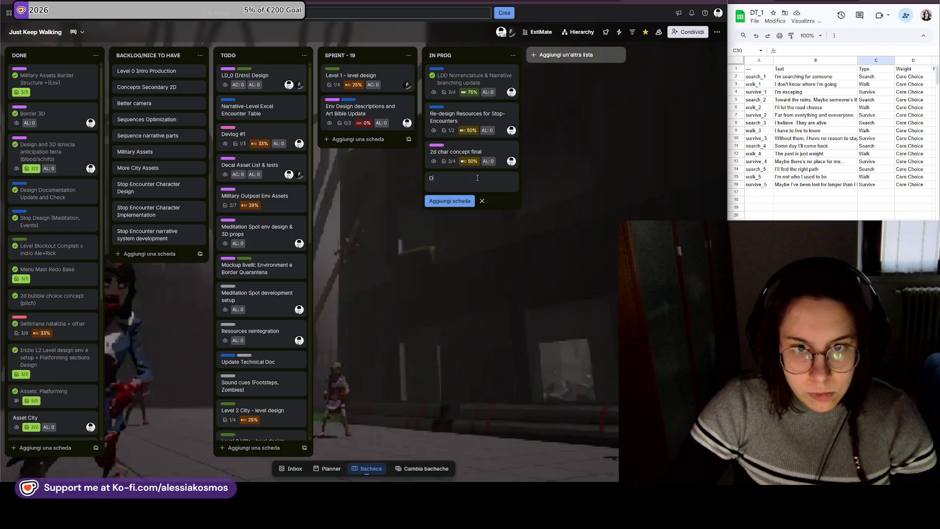
text(atatable set)
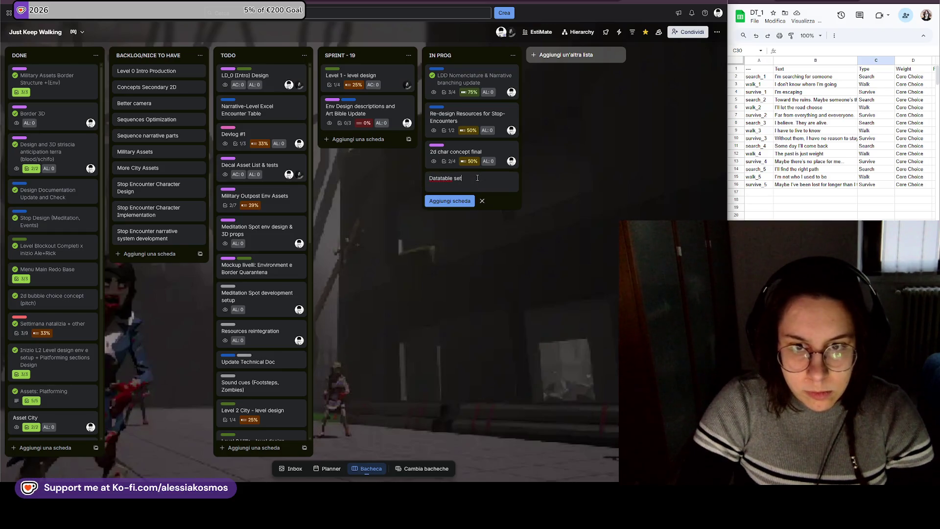
text(ive Nomencla)
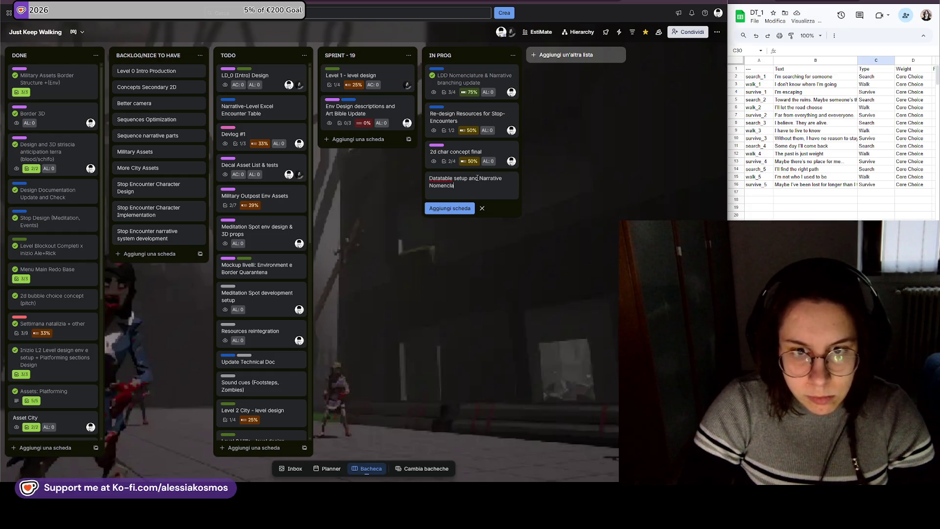
text(ture)
key(Return)
click(463, 182)
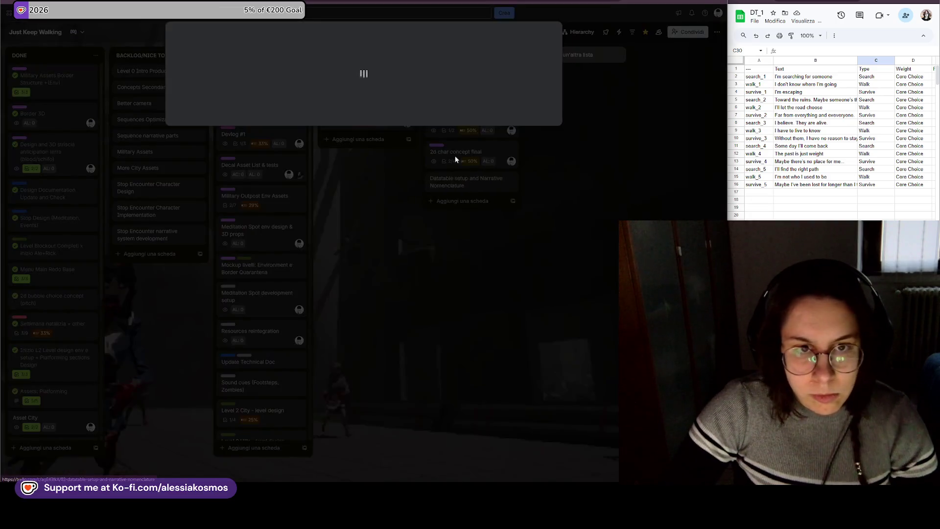
- Tag the new card with the design and dev labels
click(207, 89)
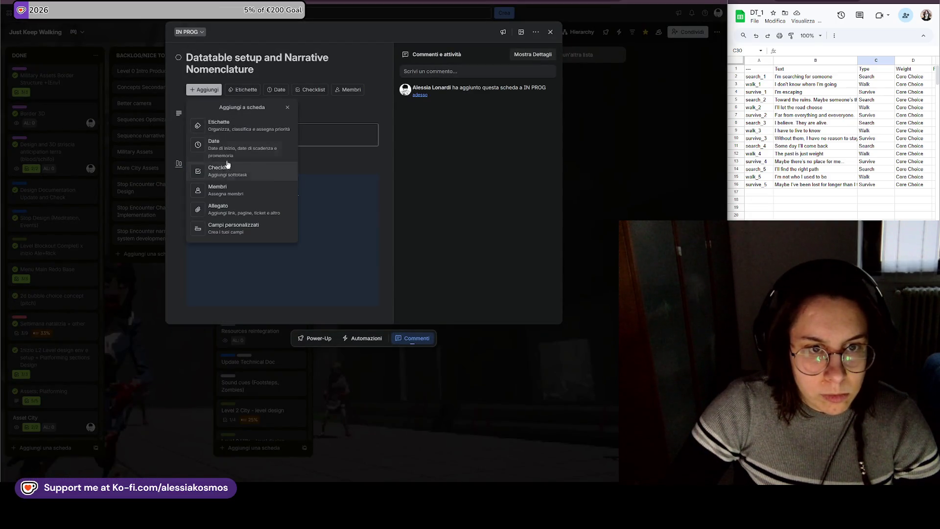
click(243, 90)
click(266, 190)
click(262, 230)
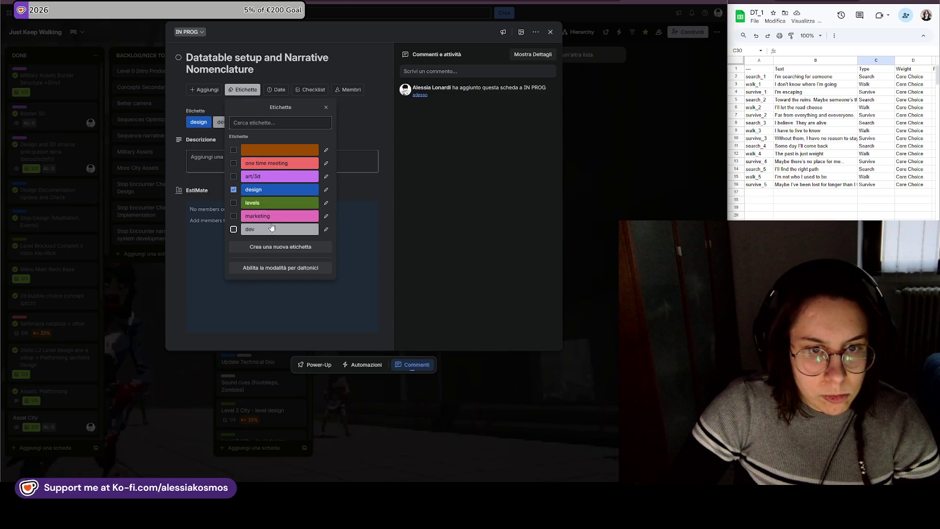
click(260, 97)
click(575, 136)
- Move the card to DONE and archive it, then mark the Narrative-Level Excel card complete
drag(431, 182, 85, 69)
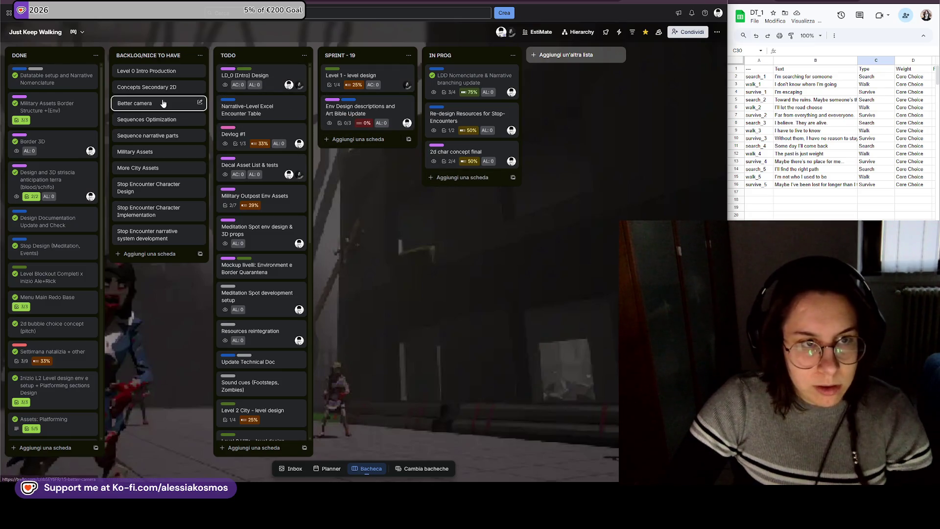
click(91, 71)
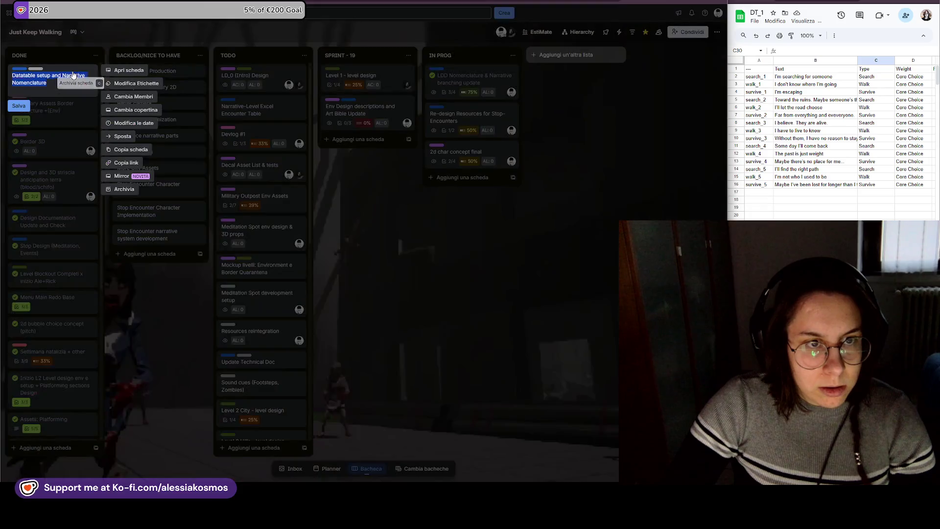
click(122, 190)
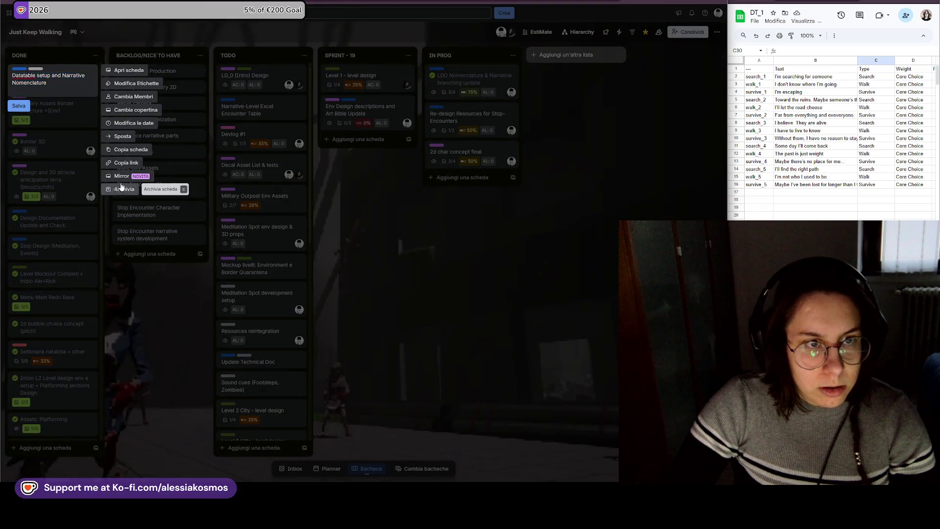
click(224, 107)
key(alt+Tab)
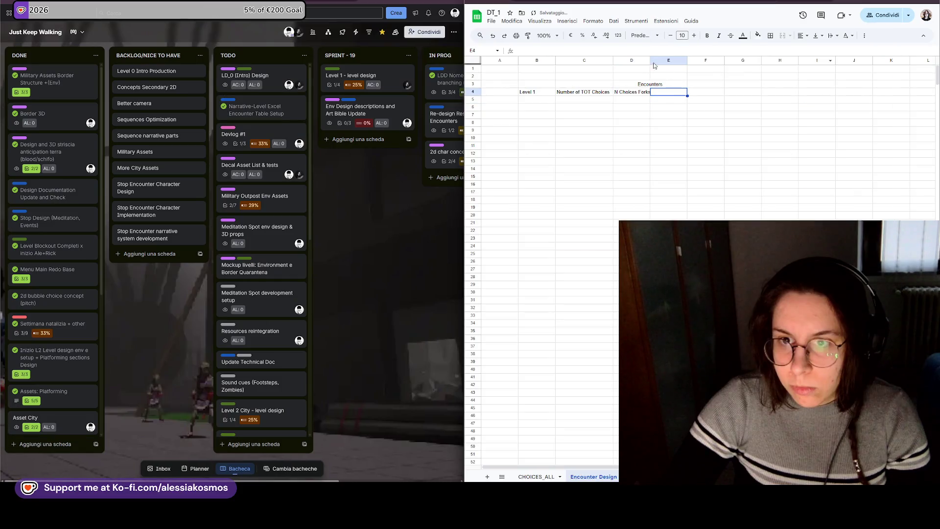
- Widen column D and add N Stops and Stops Type headers in E4 and F4
drag(650, 58, 663, 60)
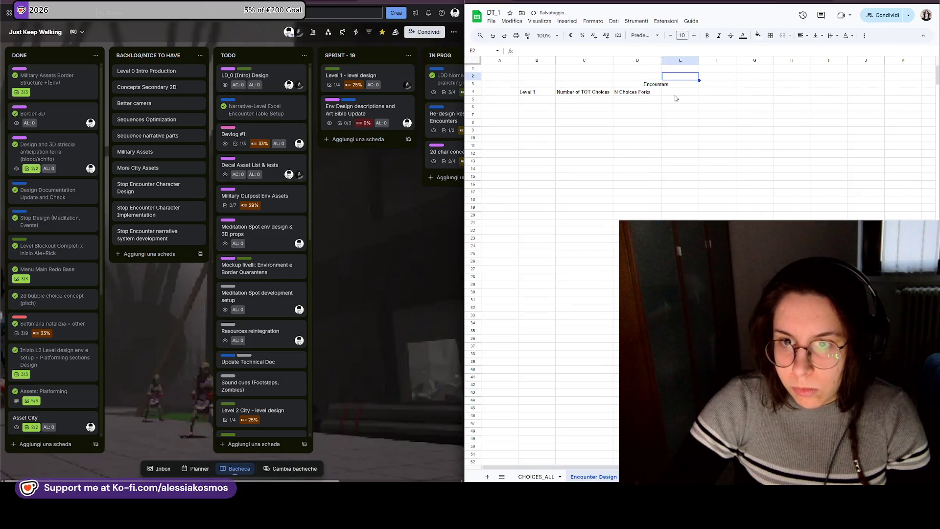
text(N Stops)
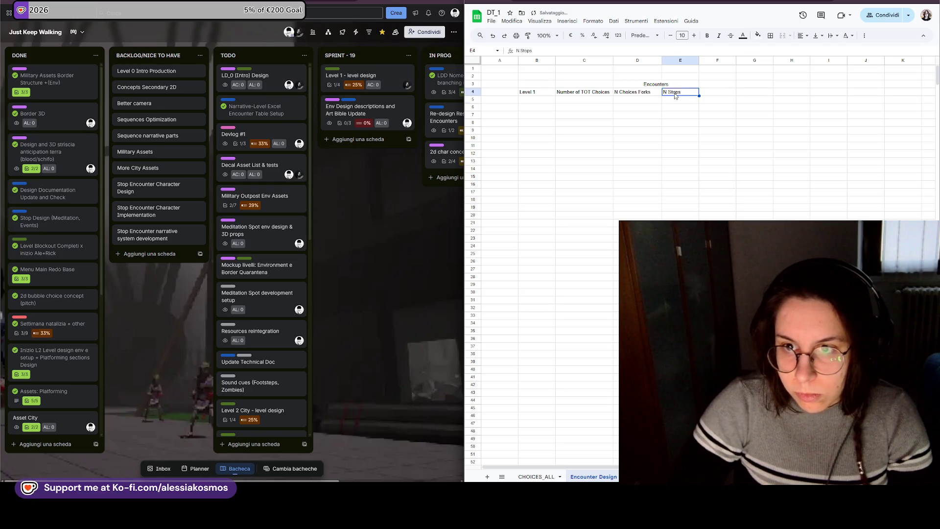
key(Tab)
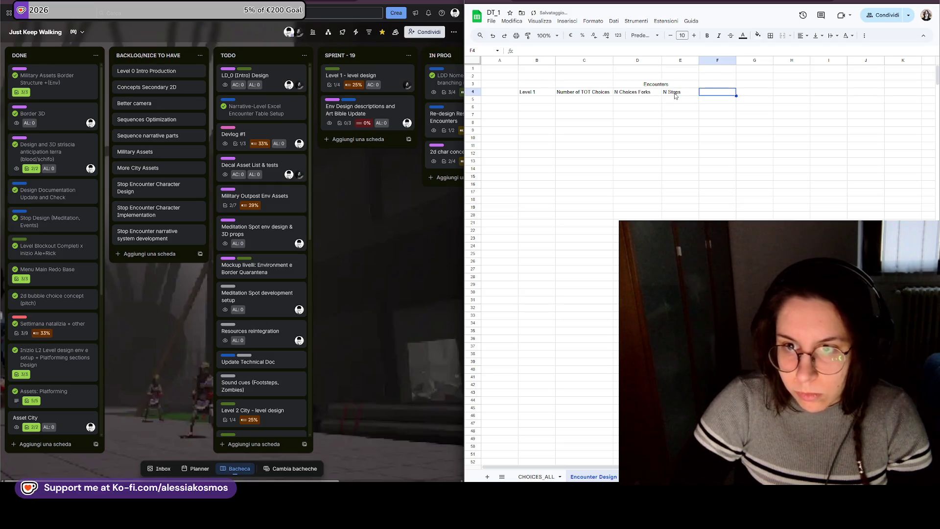
text(5)
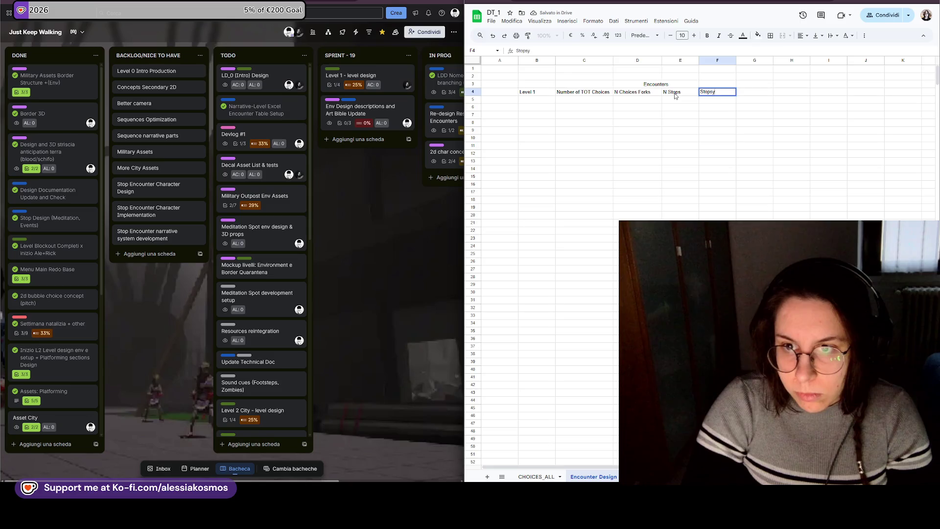
text( Type)
key(Return)
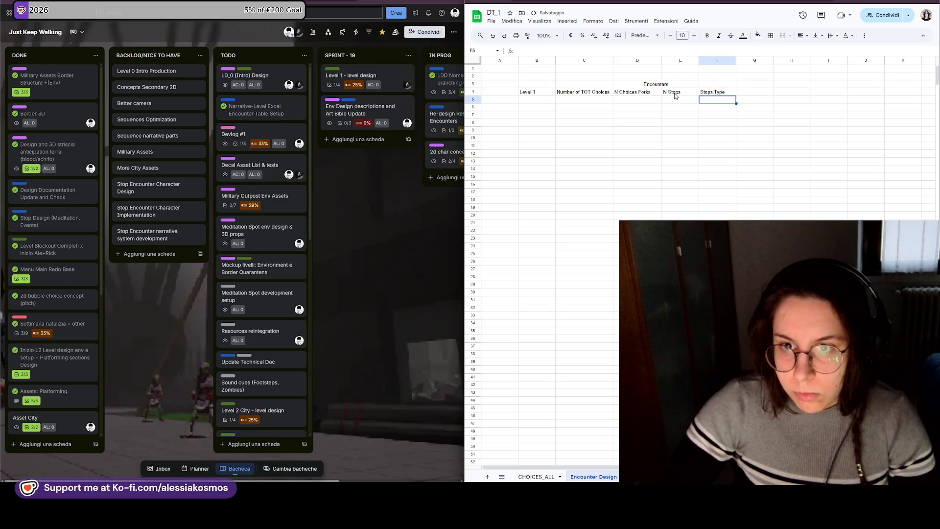
click(641, 102)
click(713, 101)
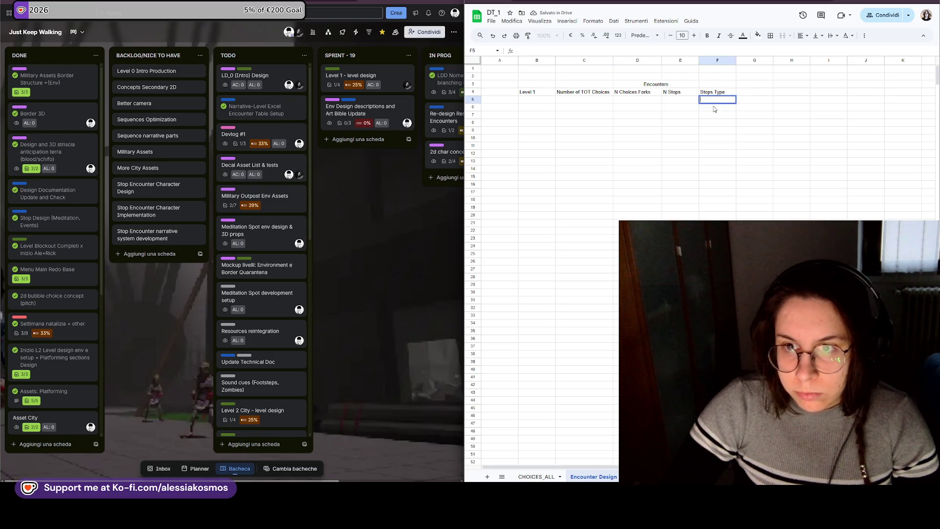
click(717, 109)
- Insert a dropdown into cell F5 under Stops Type
click(717, 107)
click(717, 99)
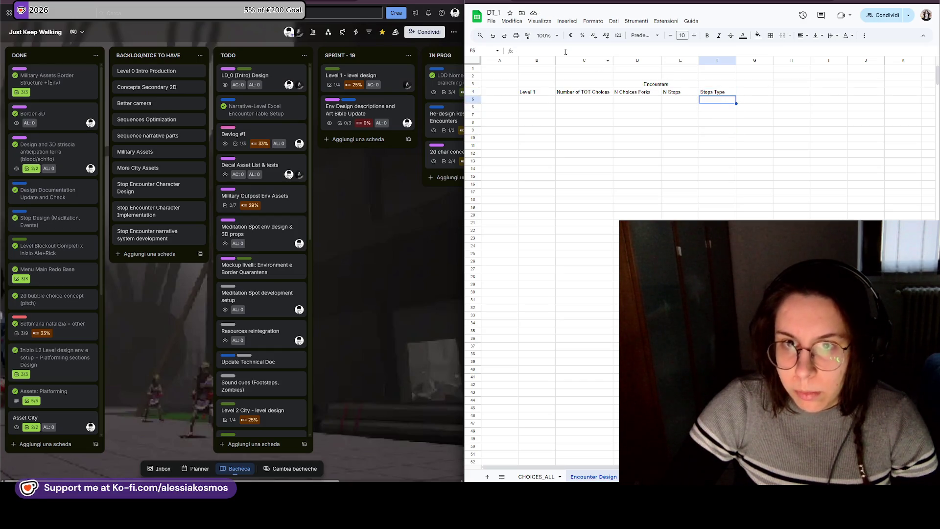
click(562, 23)
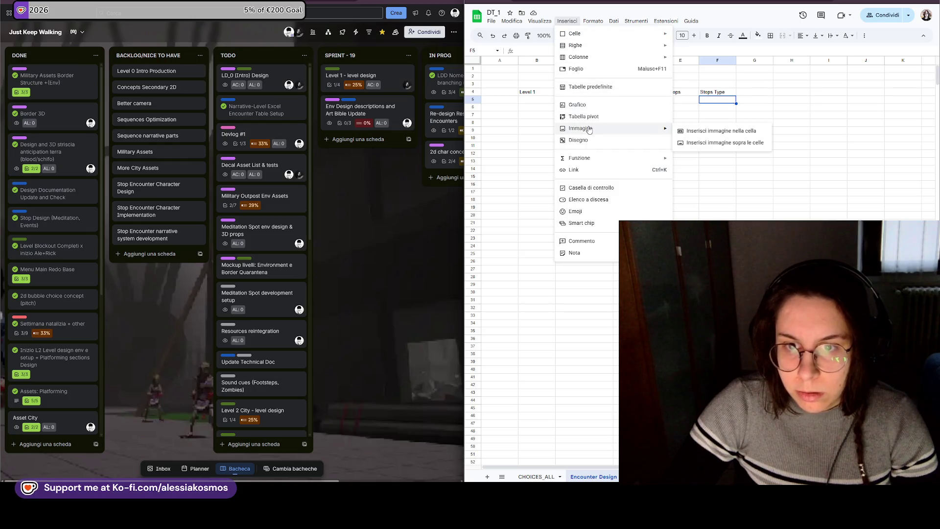
click(588, 200)
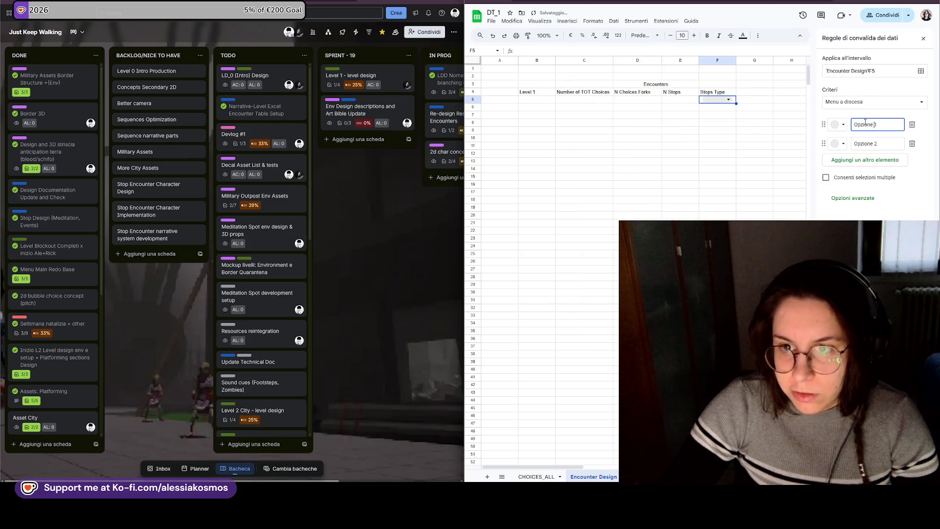
text(M)
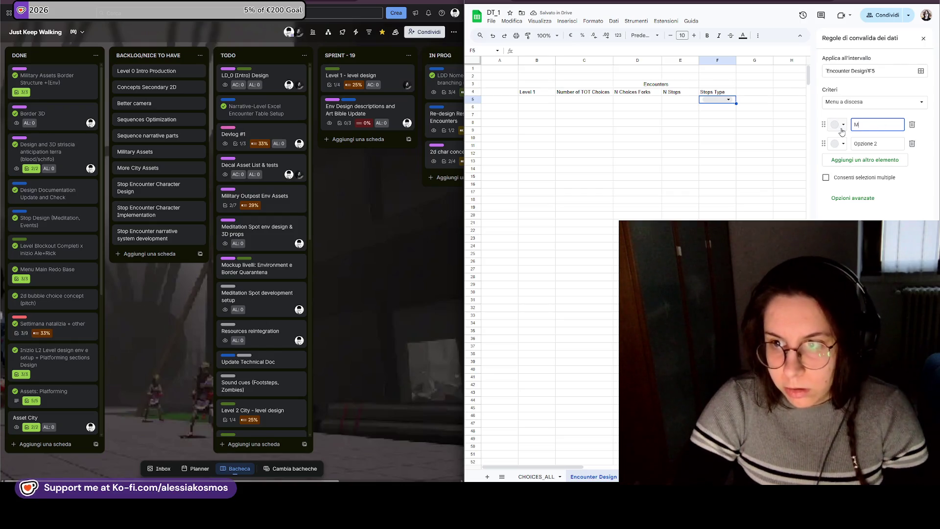
text(eon)
- Set the dropdown options to Meditation and Event, removing the empty third item
click(879, 142)
text(Eventi)
key(Return)
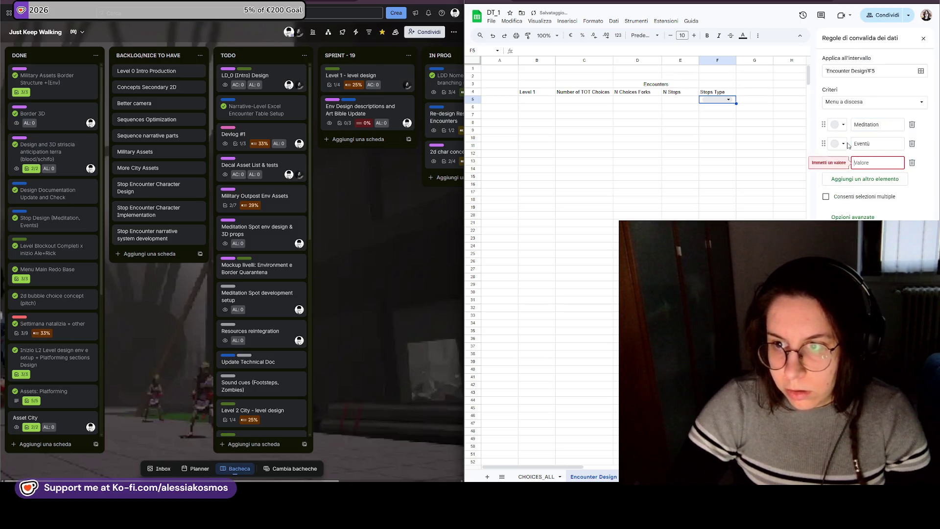
click(900, 146)
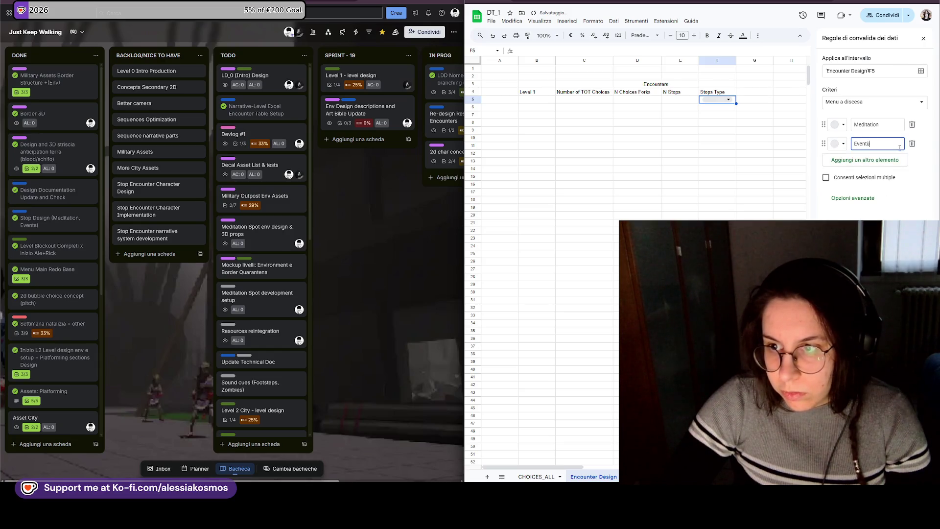
key(BackSpace)
key(Return)
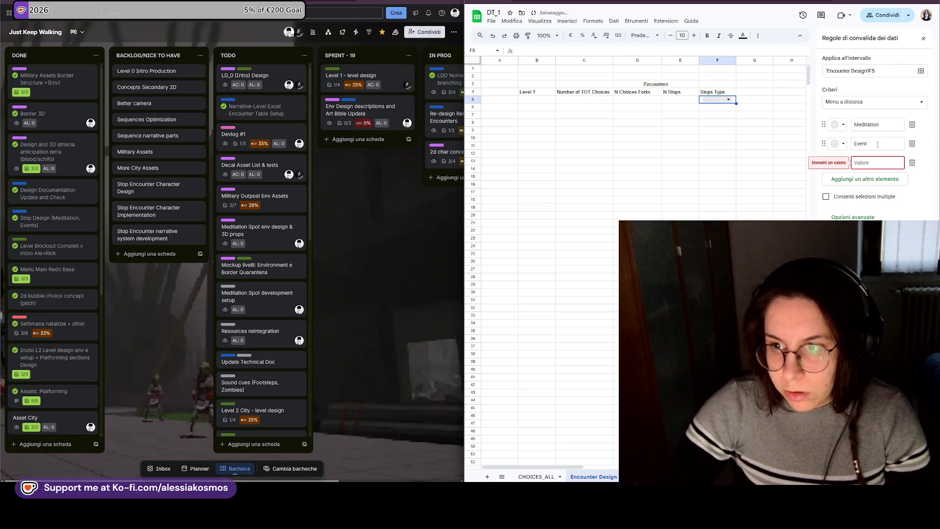
click(687, 151)
click(650, 59)
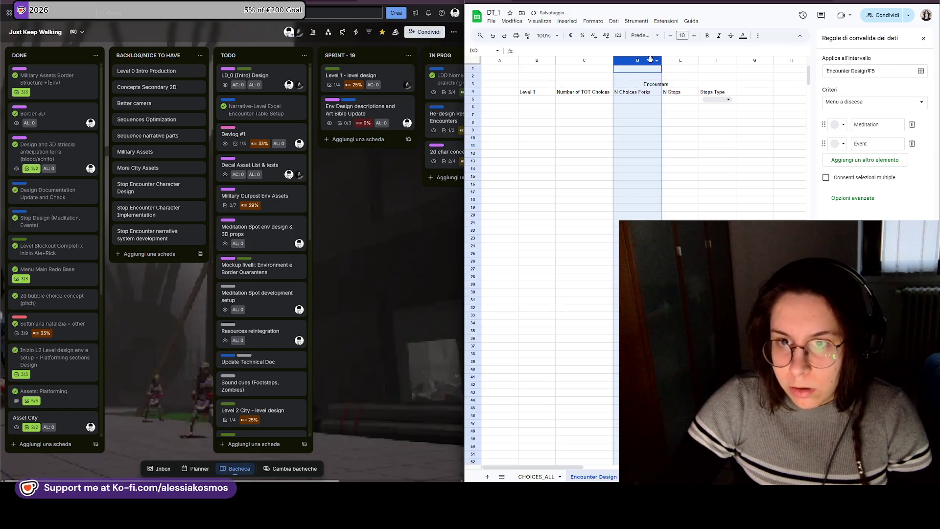
- Insert a blank column to the left of N Stops
click(647, 95)
right_click(648, 95)
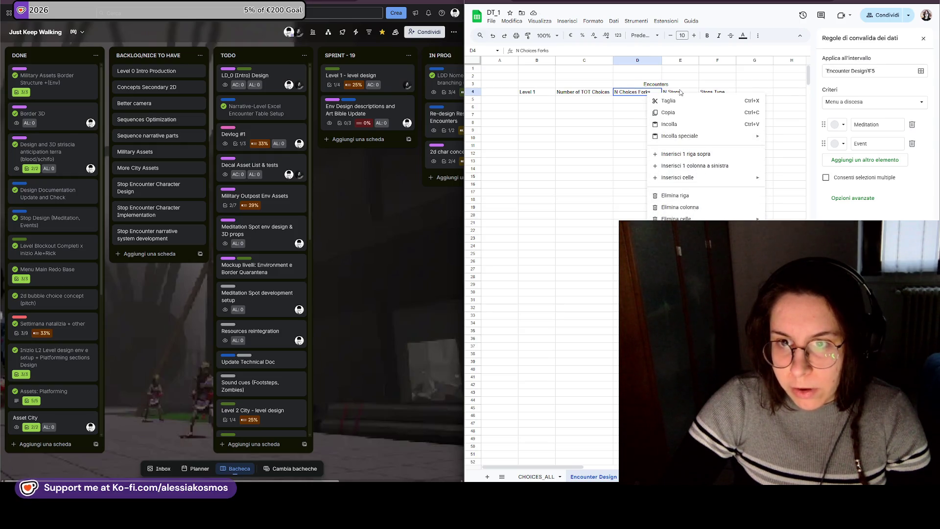
right_click(680, 92)
click(720, 166)
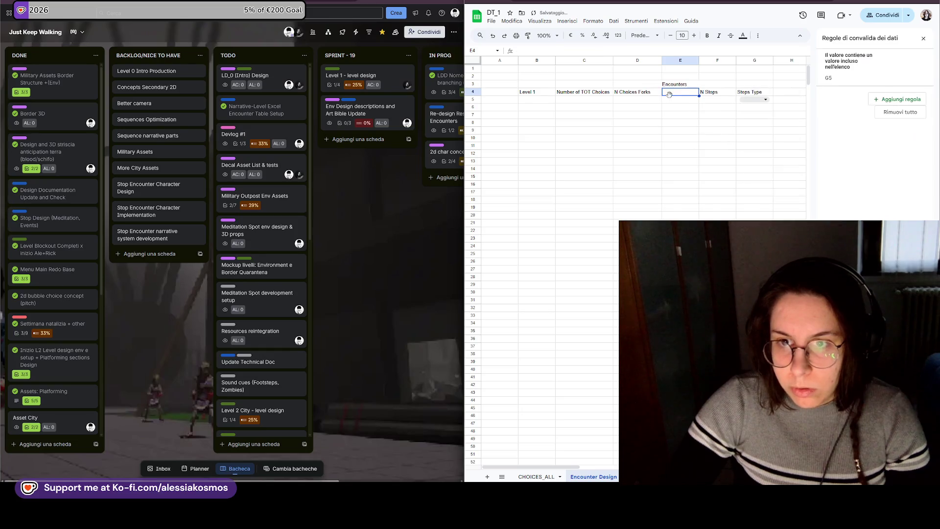
text(Pl)
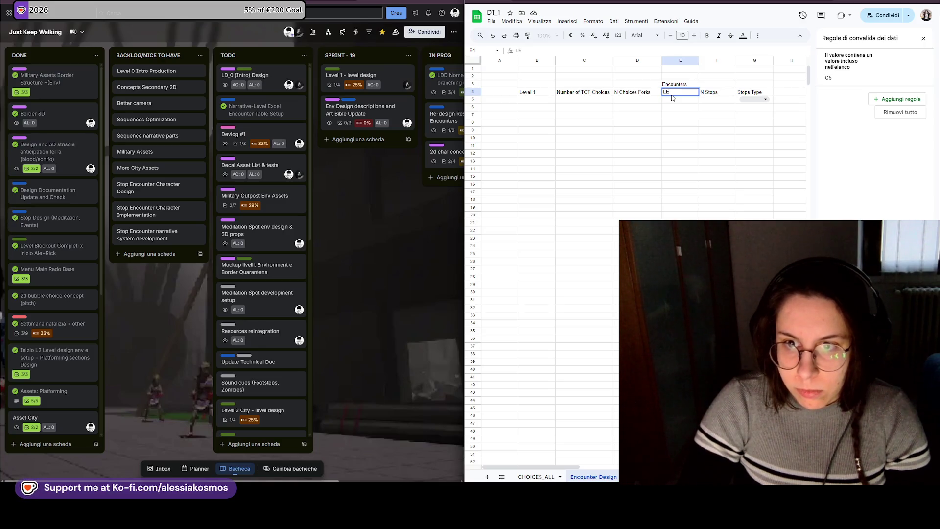
text(bstra)
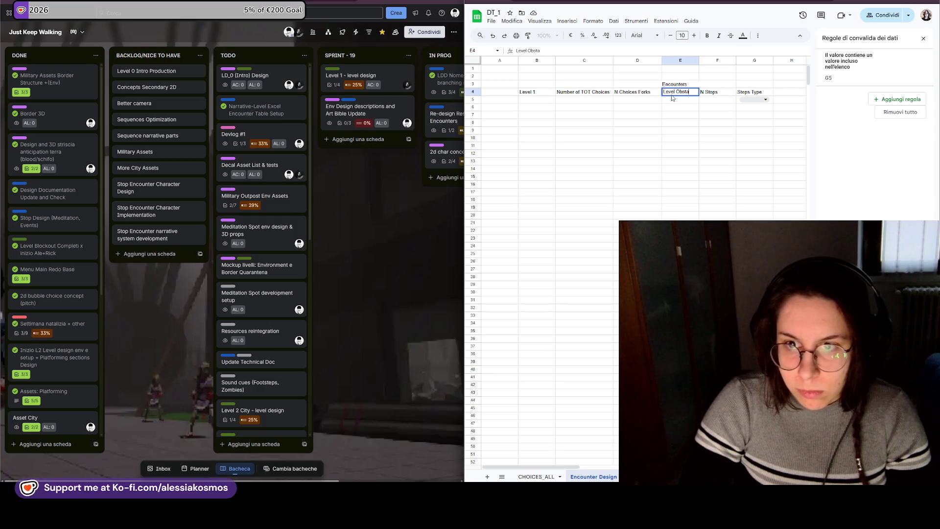
text(le /)
- Label the new column Level Obstacle Zone and widen column E to fit it
key(Return)
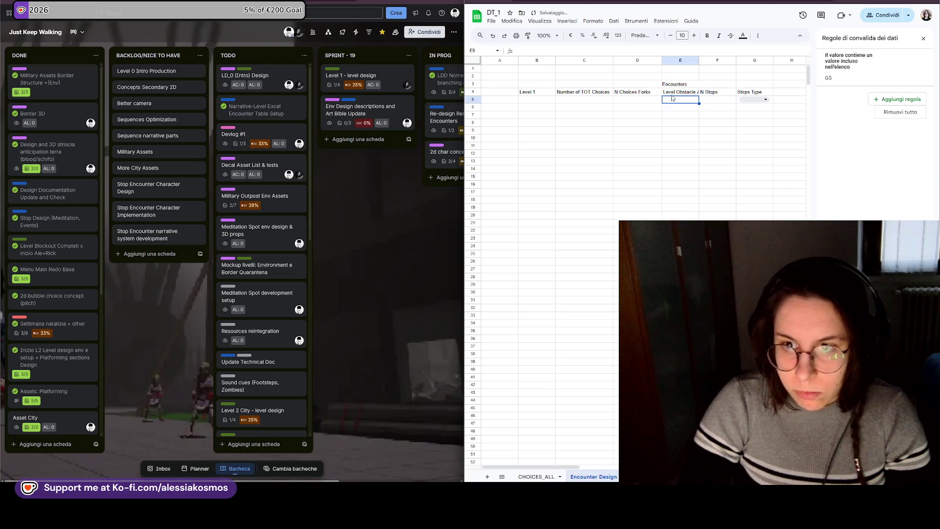
drag(700, 60, 712, 60)
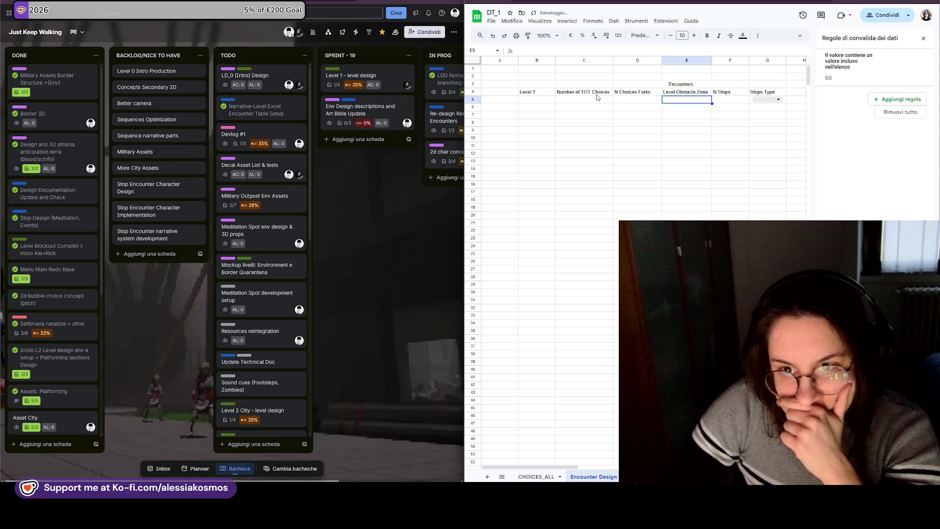
click(618, 94)
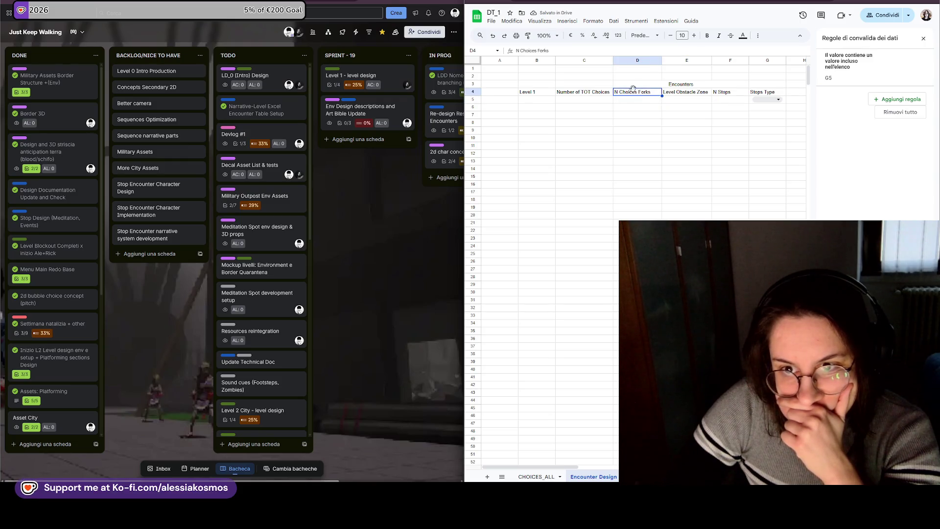
- Move Level Obstacle Zone to C7, Stops Type with its dropdown to D7:D8, and N Stops to C12
drag(618, 104, 562, 111)
click(687, 107)
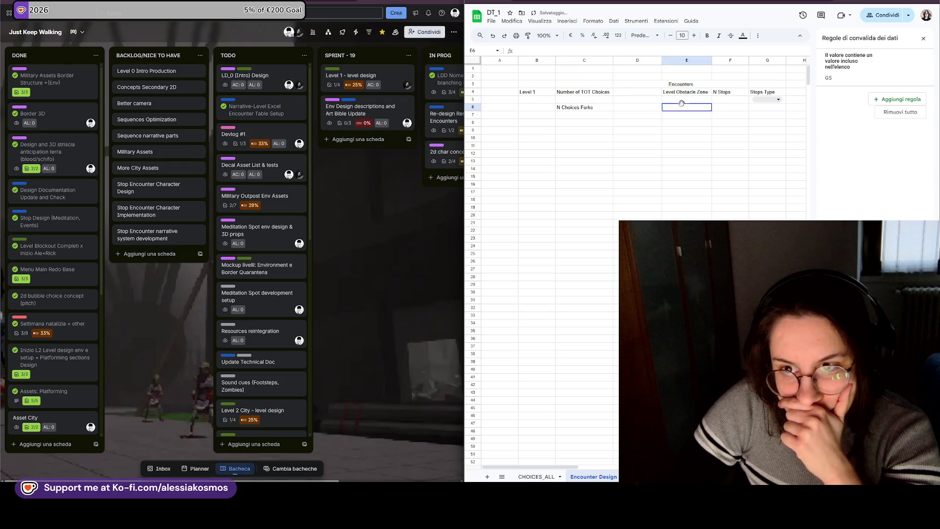
click(693, 93)
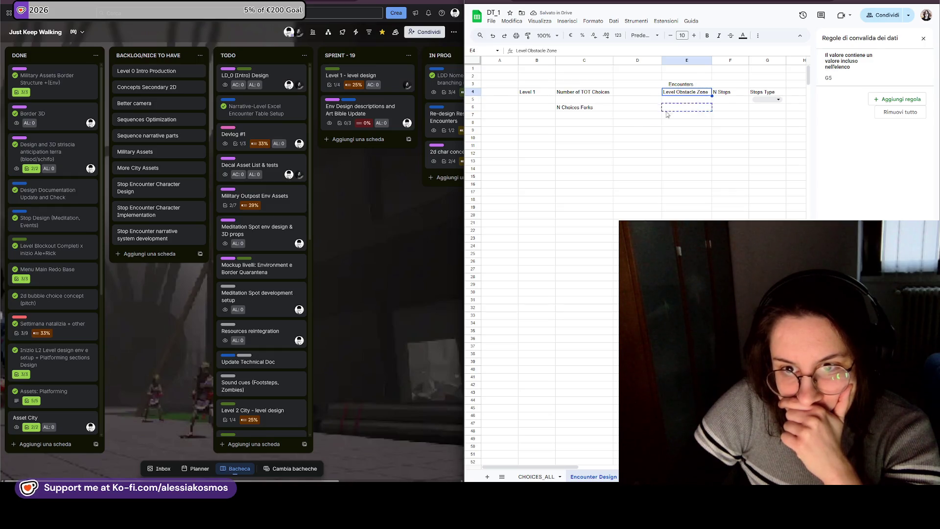
mouse_move(693, 88)
mouse_down()
mouse_move(590, 127)
mouse_move(648, 103)
mouse_move(631, 93)
mouse_up()
click(594, 108)
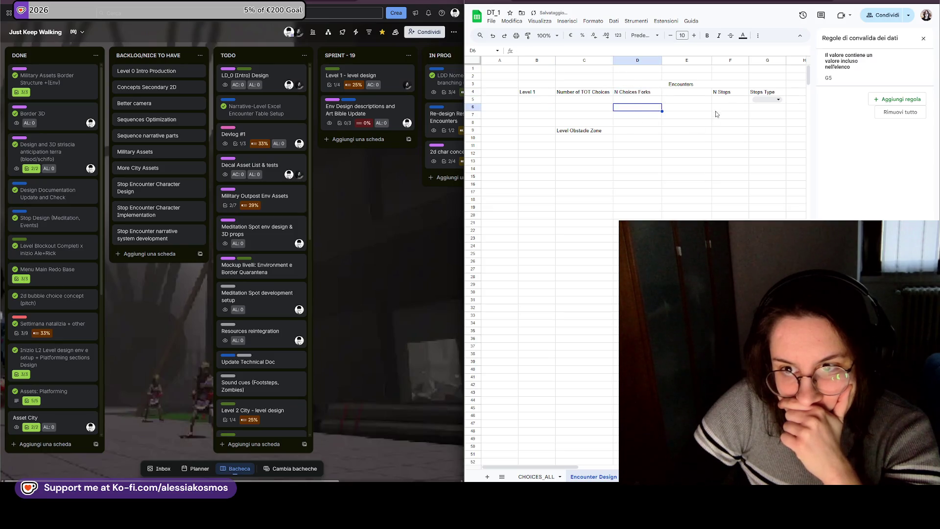
click(725, 93)
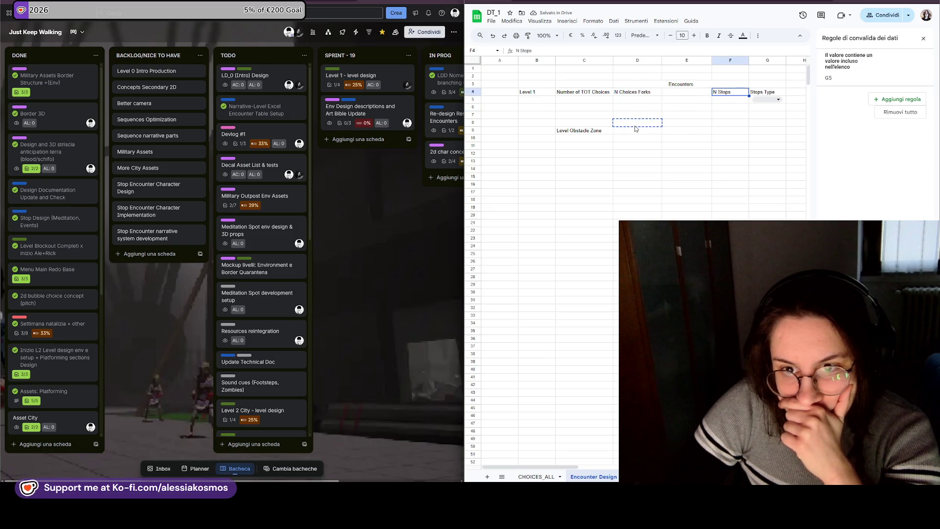
click(581, 132)
mouse_move(597, 127)
mouse_down()
mouse_move(587, 117)
mouse_move(582, 153)
mouse_up()
click(581, 125)
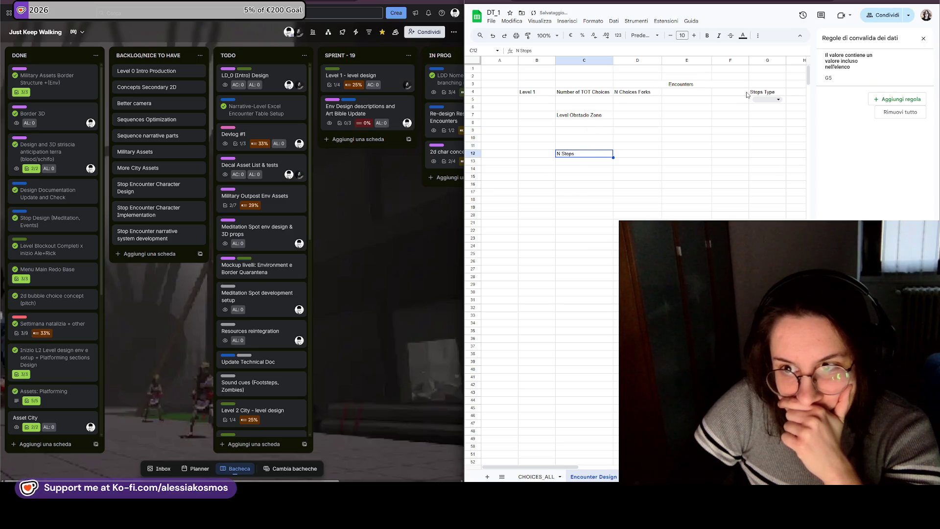
drag(764, 99, 765, 93)
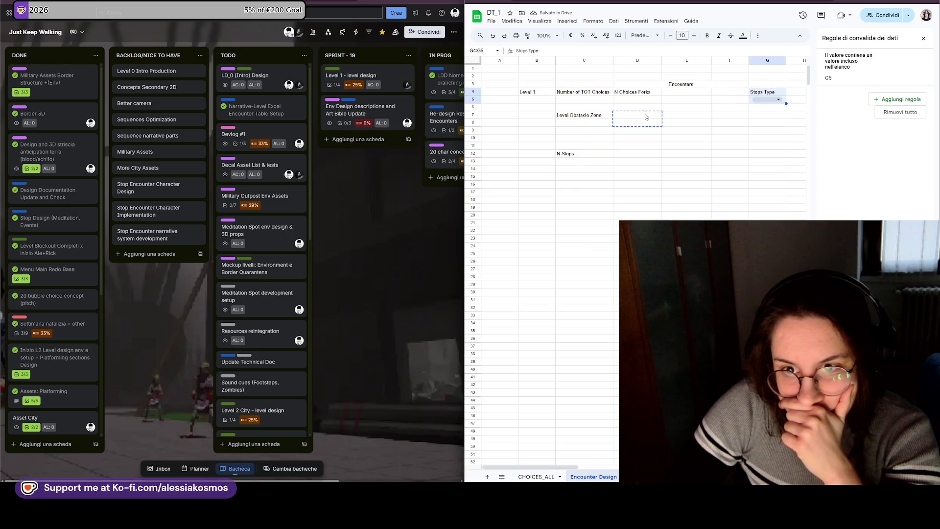
drag(646, 116, 645, 117)
- Rename the Stops Type header to Stop Type
click(595, 126)
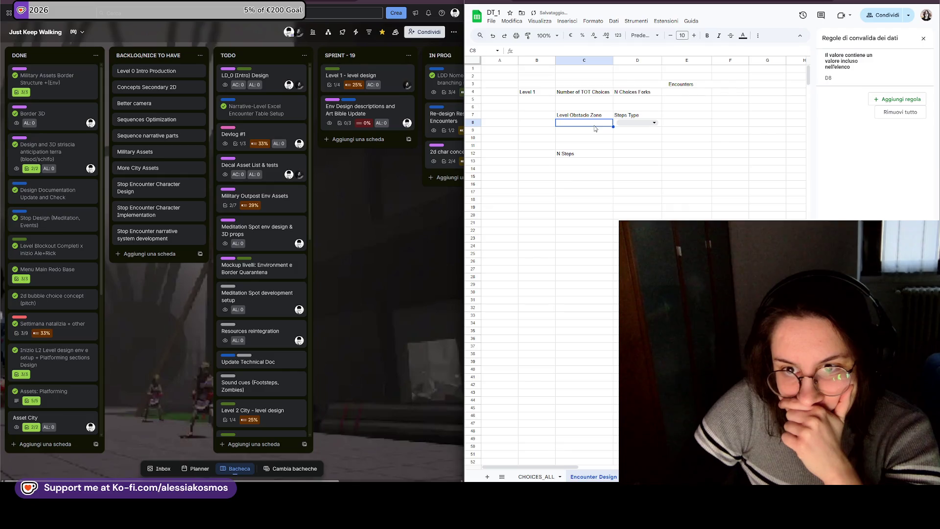
click(625, 115)
double_click(629, 115)
key(BackSpace)
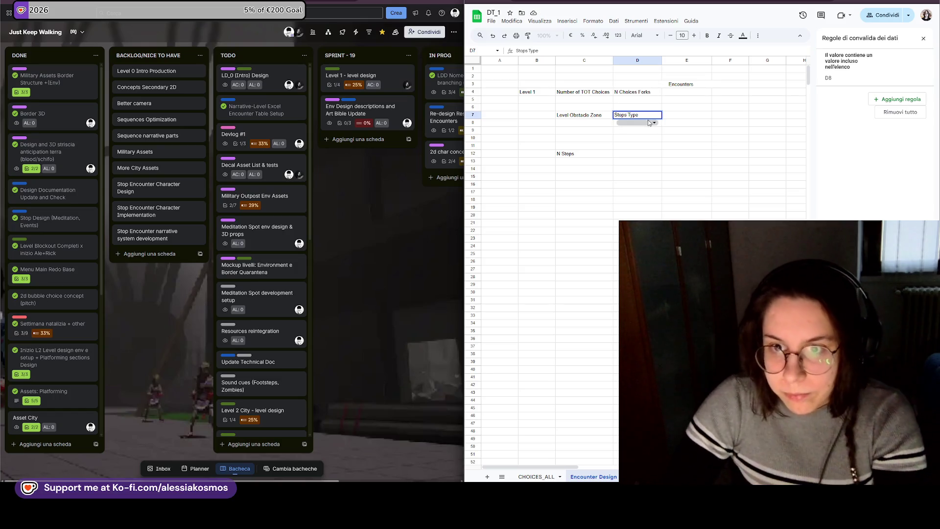
click(583, 125)
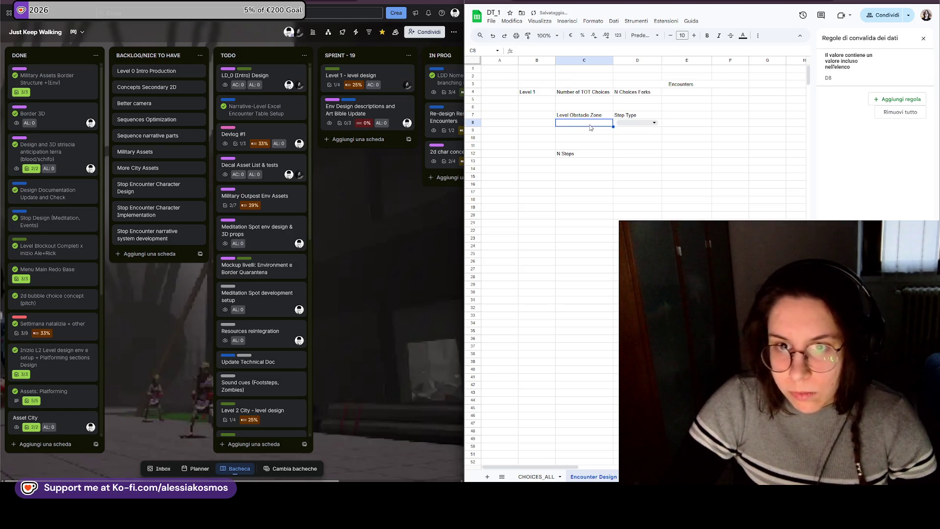
- Add Stop Positioning in E7 and verify the Meditation/Event dropdown in D8
click(625, 117)
right_click(626, 116)
click(669, 117)
text(Stop Positioning)
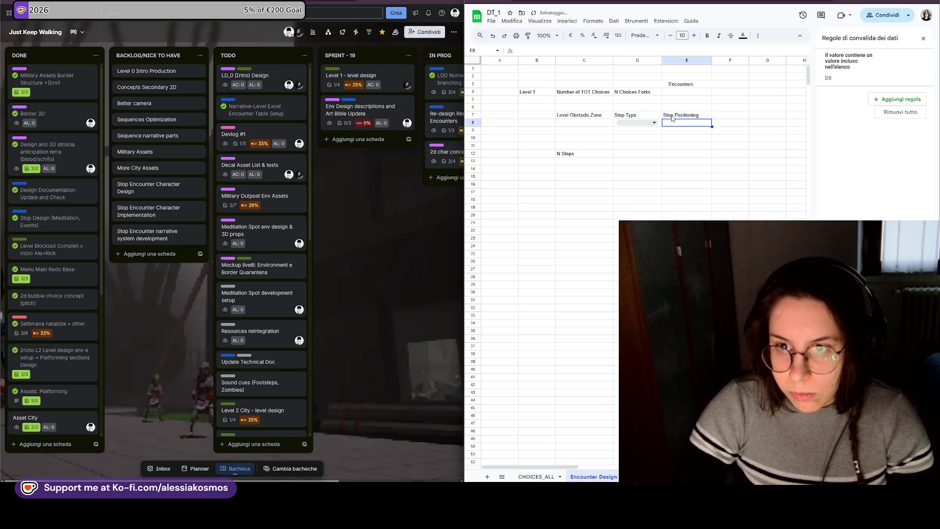
click(654, 122)
key(Right)
key(Left)
key(Right)
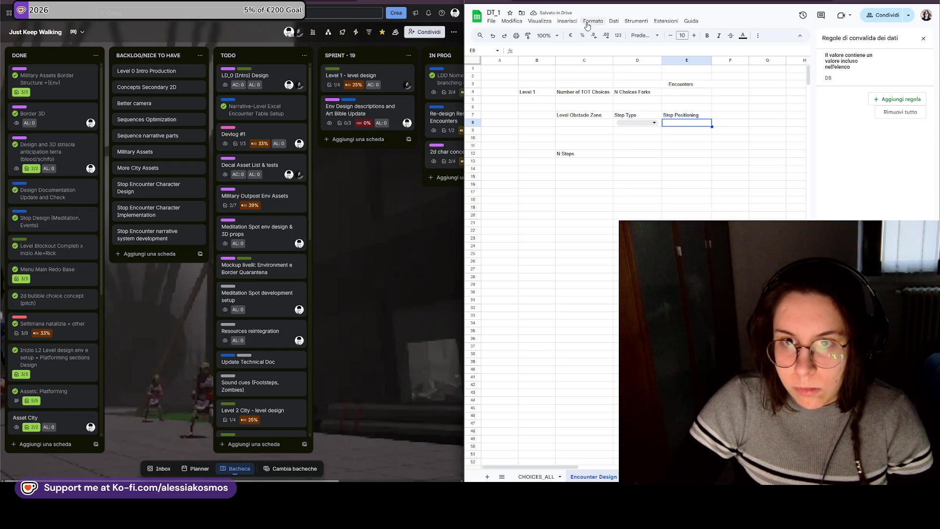
- Give the Stop Positioning cell a dropdown with End and Start options
click(567, 21)
click(588, 199)
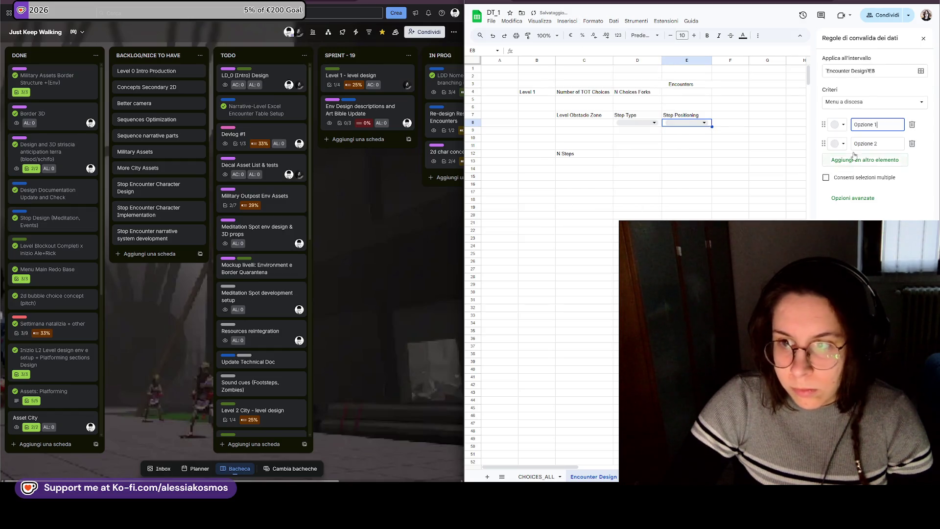
text(Po)
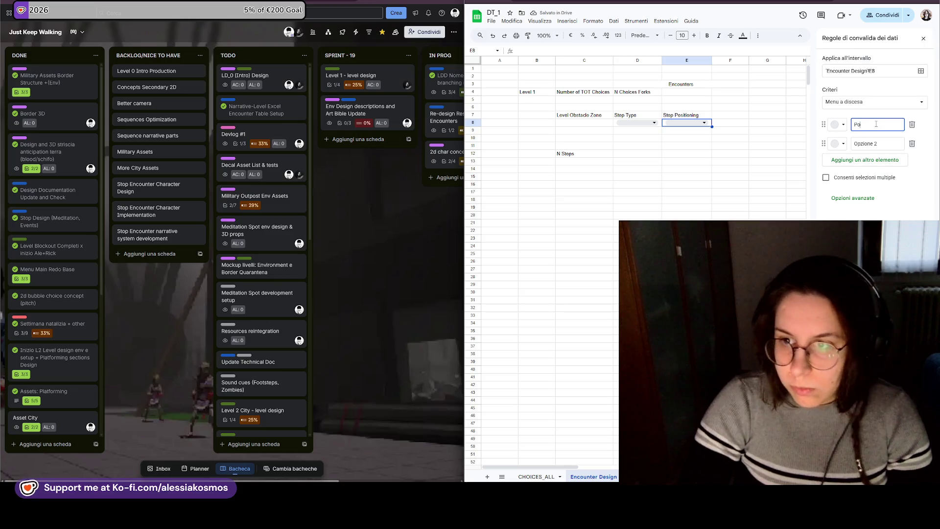
text(si)
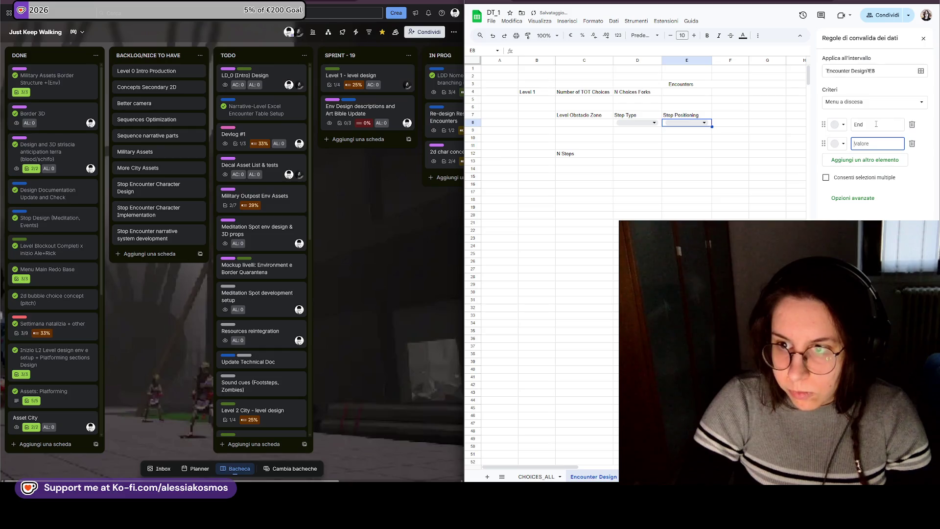
text(art)
key(Return)
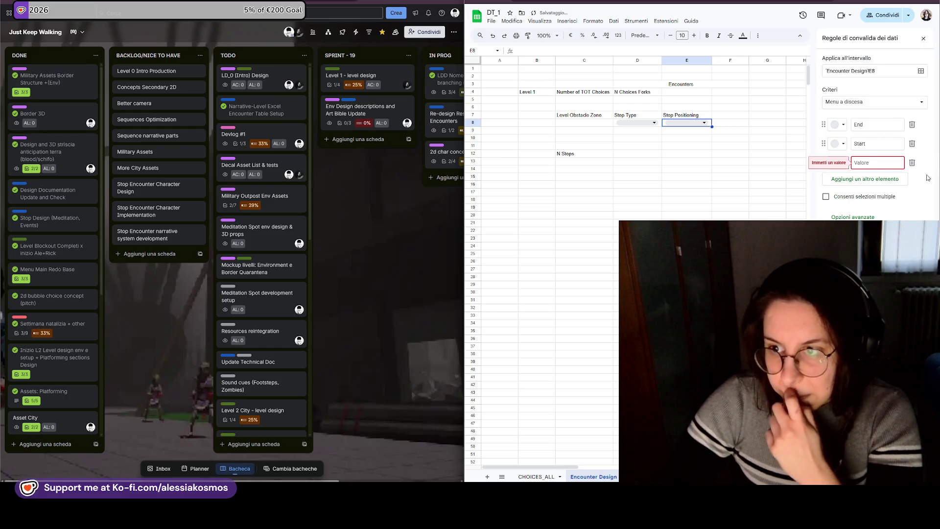
click(912, 162)
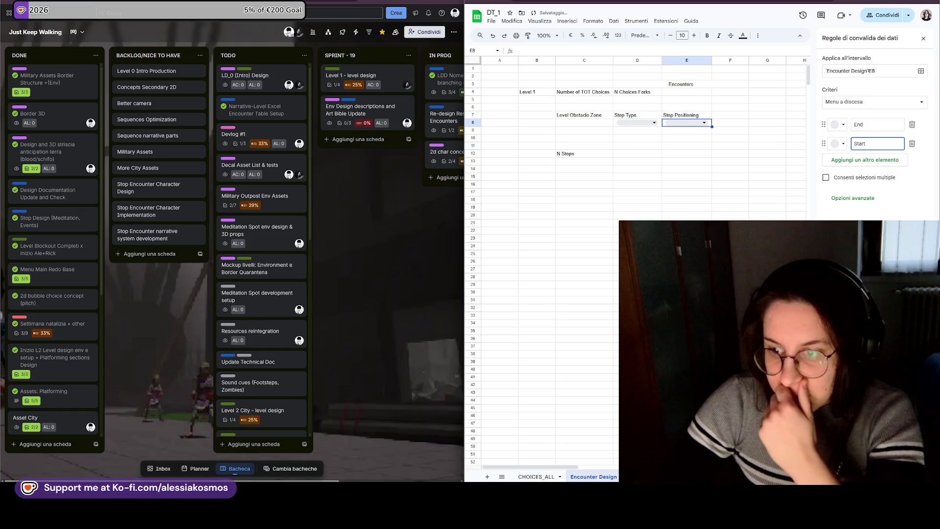
click(906, 456)
- Narrow column E slightly
click(636, 161)
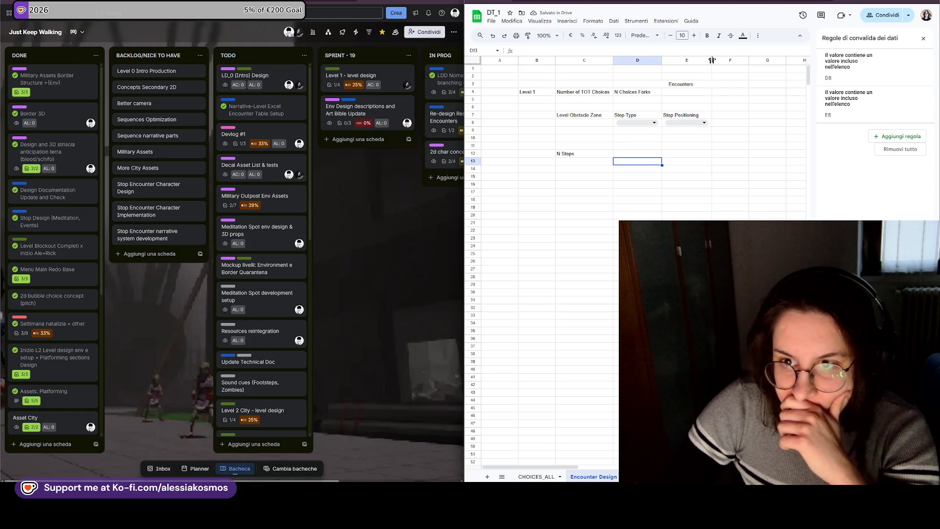
drag(711, 60, 704, 60)
click(656, 85)
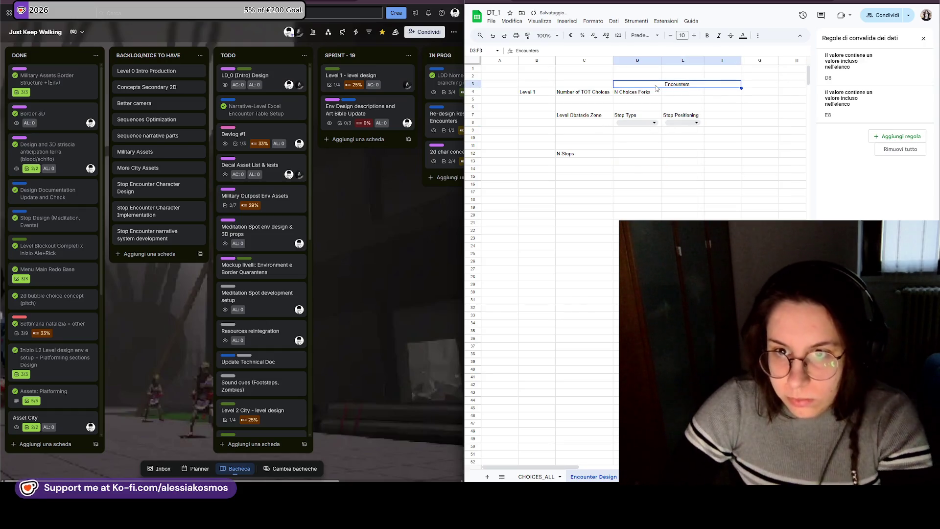
- Insert a row above row 3 and title it All Encounters
click(637, 119)
click(537, 85)
right_click(537, 85)
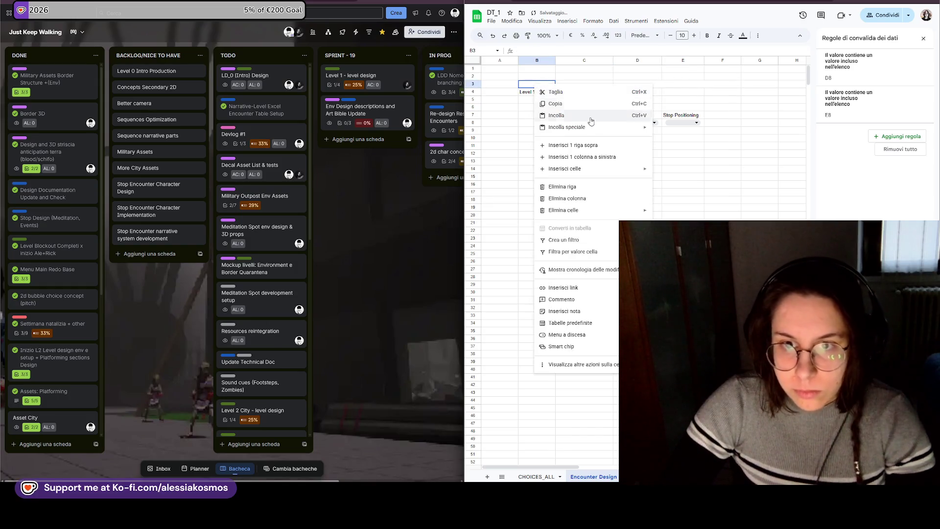
click(573, 145)
text(All Encounters)
key(Return)
key(Up)
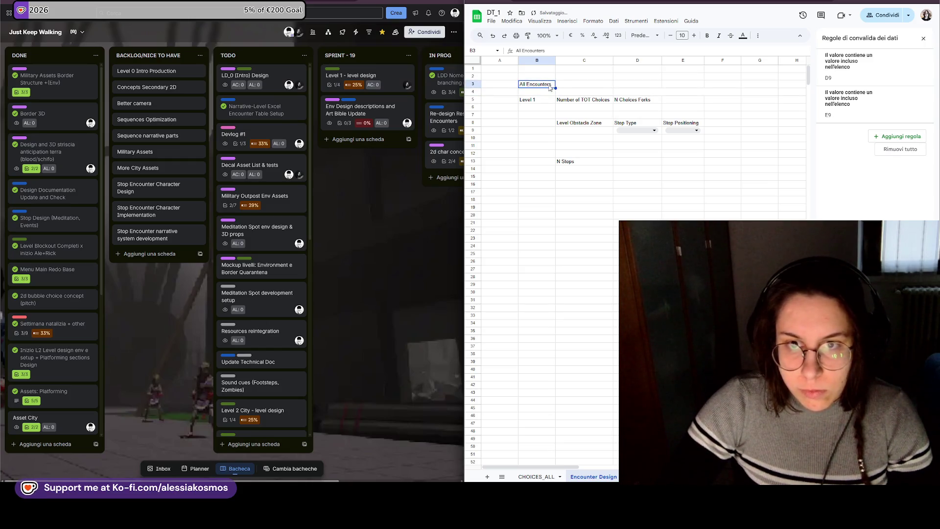
- Set the title to Roboto size 16 and enlarge the Level 1 label to 12
click(642, 36)
click(650, 111)
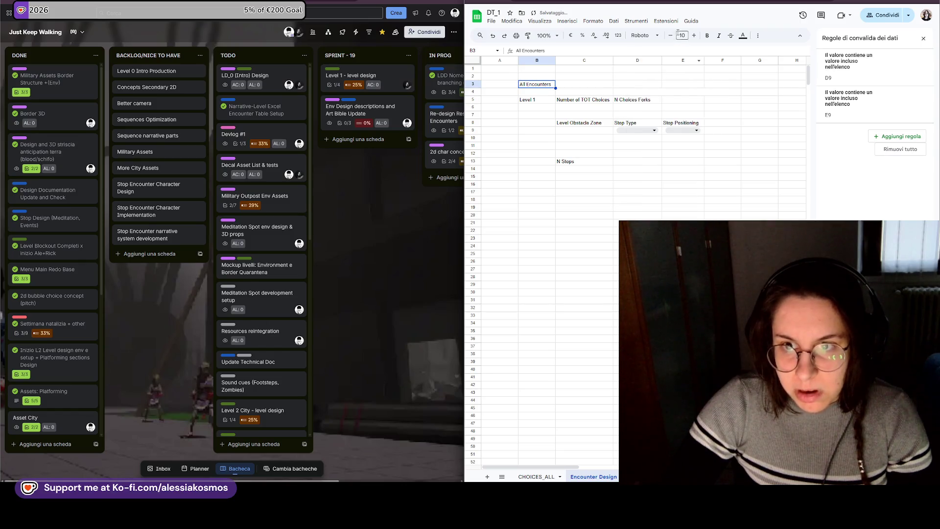
click(693, 37)
click(693, 37)
click(695, 39)
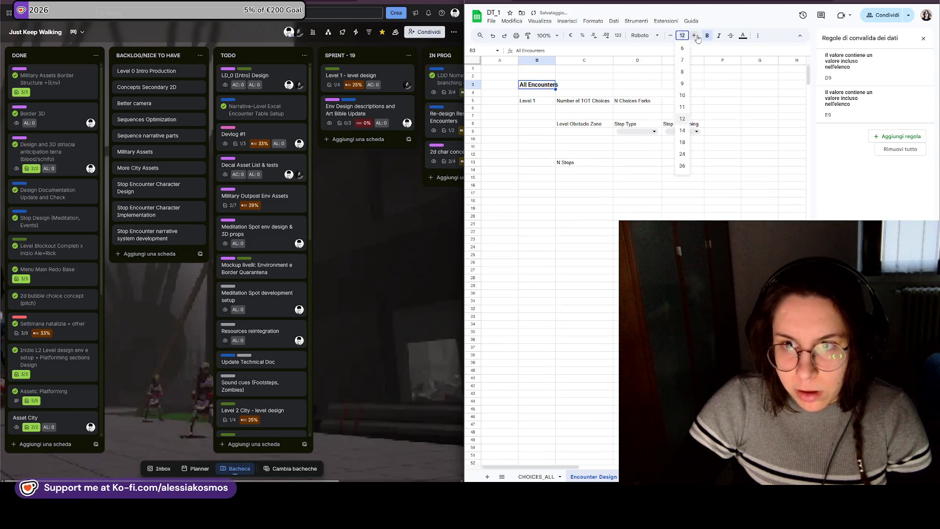
click(695, 38)
click(637, 88)
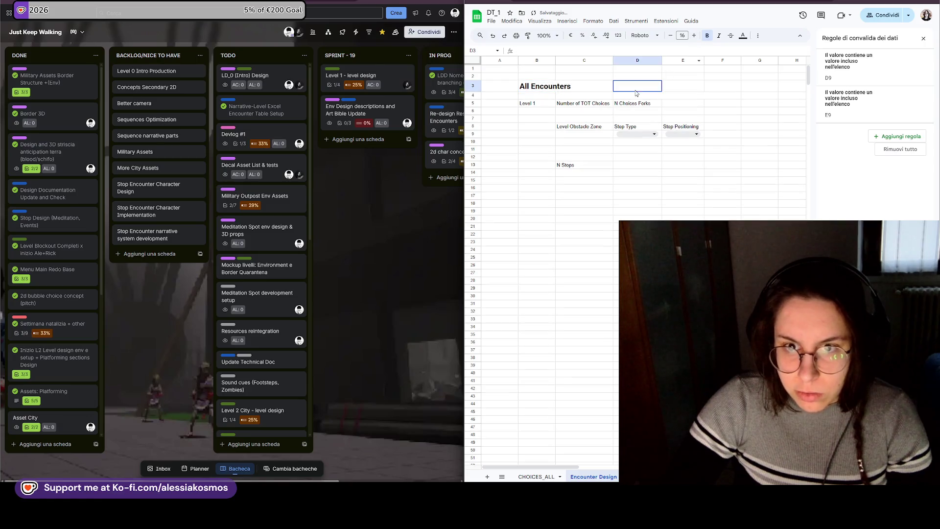
click(534, 105)
click(695, 37)
click(696, 36)
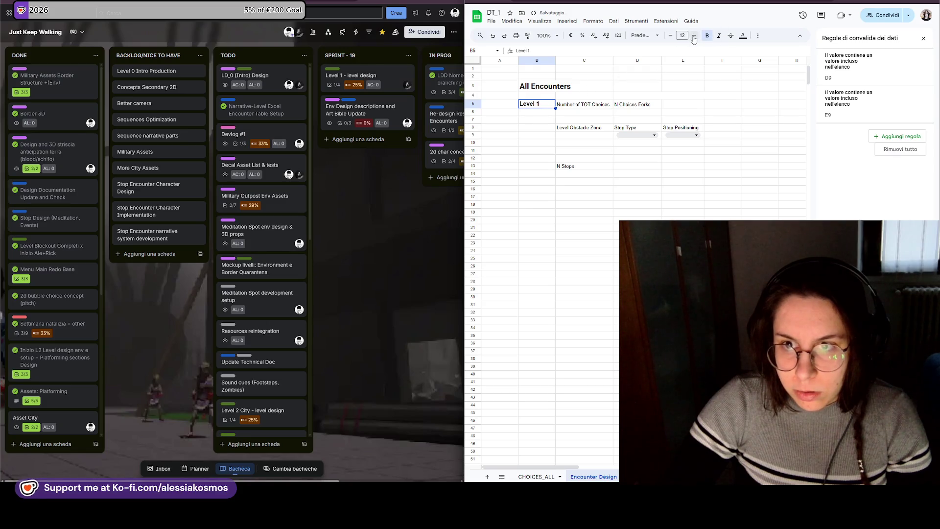
- Move the stats block under Level 1 into column B and widen column B
drag(584, 106, 694, 134)
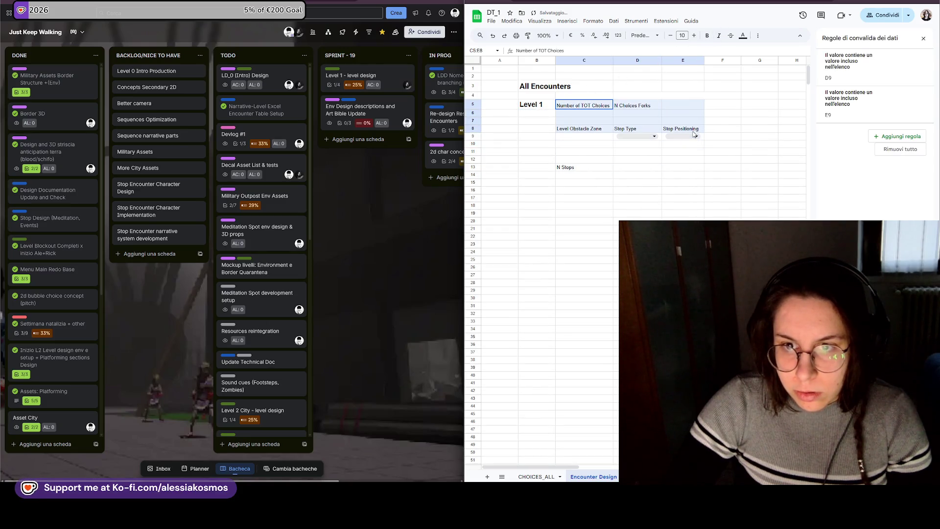
drag(534, 105, 638, 106)
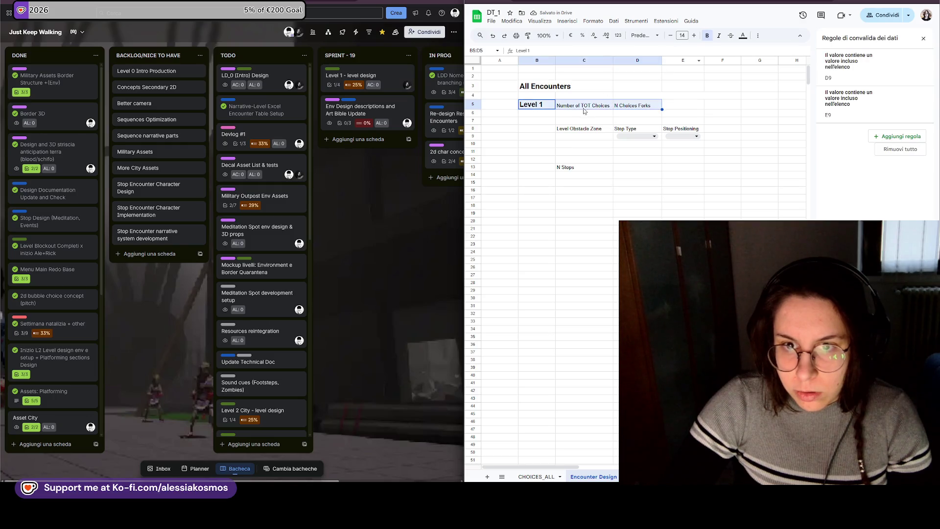
drag(581, 106, 695, 176)
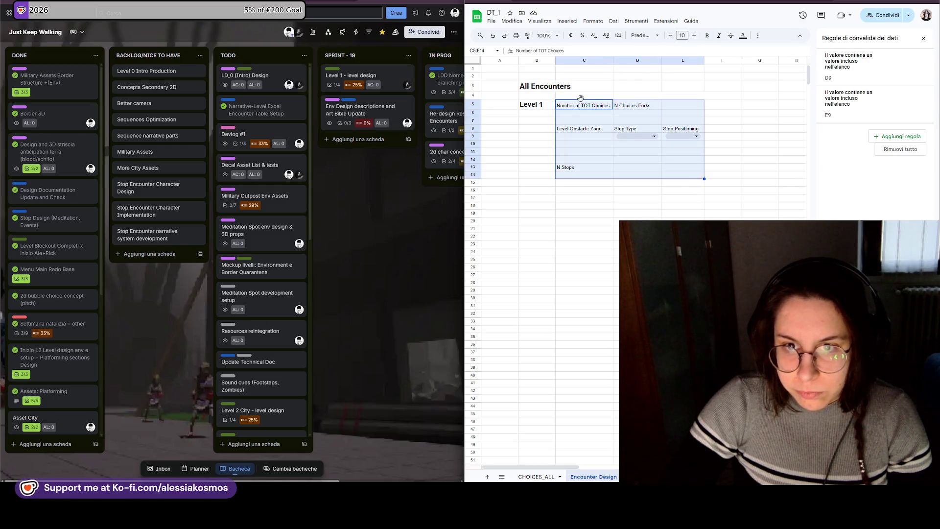
drag(581, 98, 534, 106)
click(683, 121)
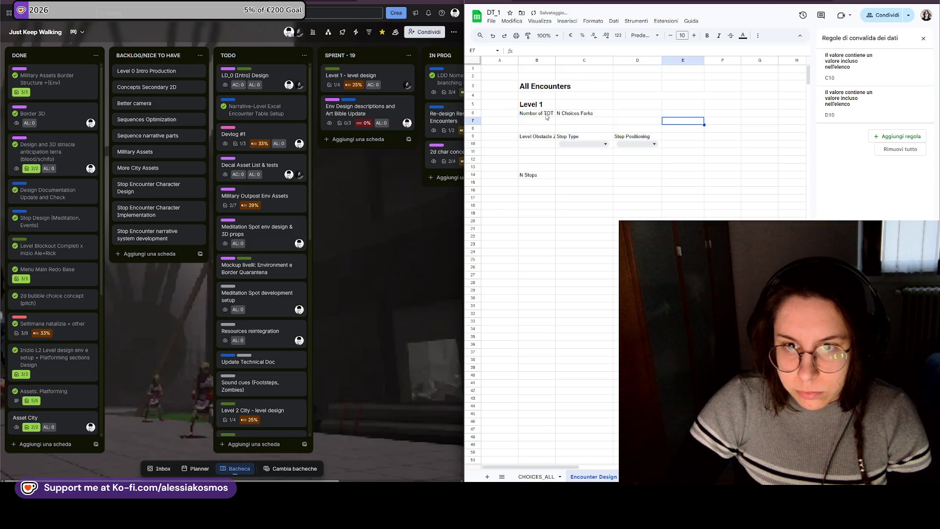
drag(556, 60, 568, 61)
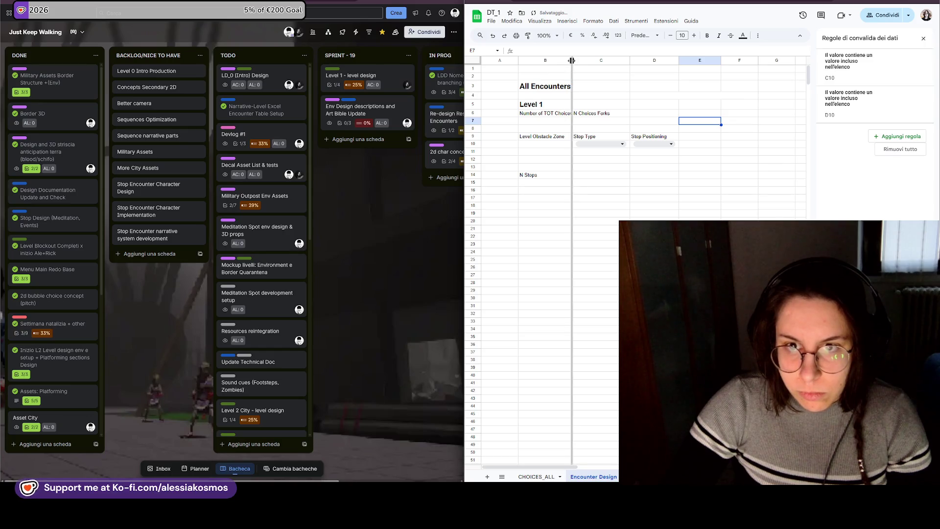
- Shorten the labels to Obstacle Zones and TOT Choices
click(544, 136)
double_click(526, 136)
key(BackSpace)
text(s)
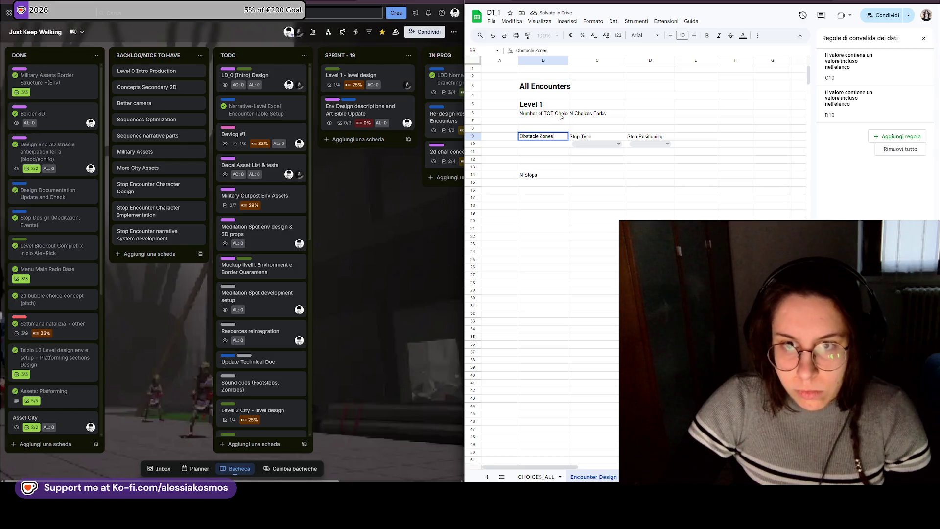
click(543, 114)
double_click(543, 115)
key(shift+Home)
key(BackSpace)
click(597, 129)
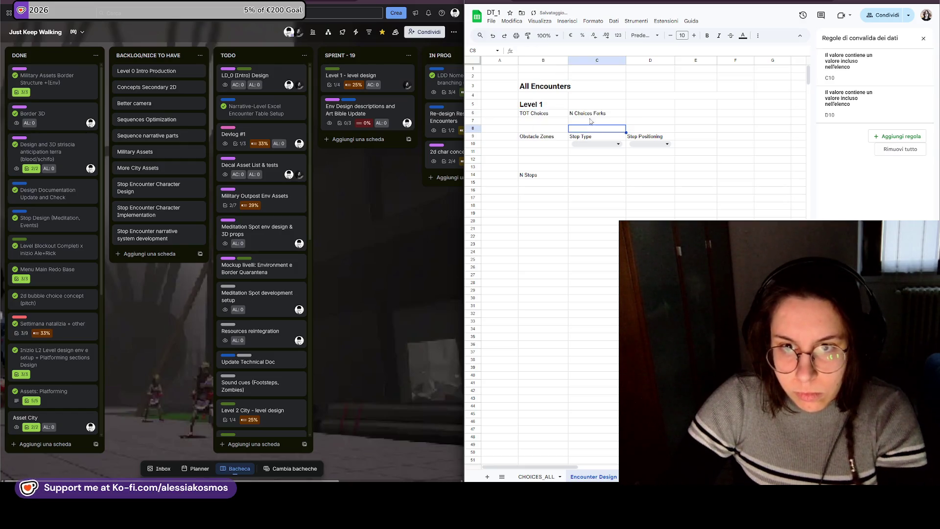
- Resize columns B and C to fit the shortened labels
drag(568, 62, 559, 61)
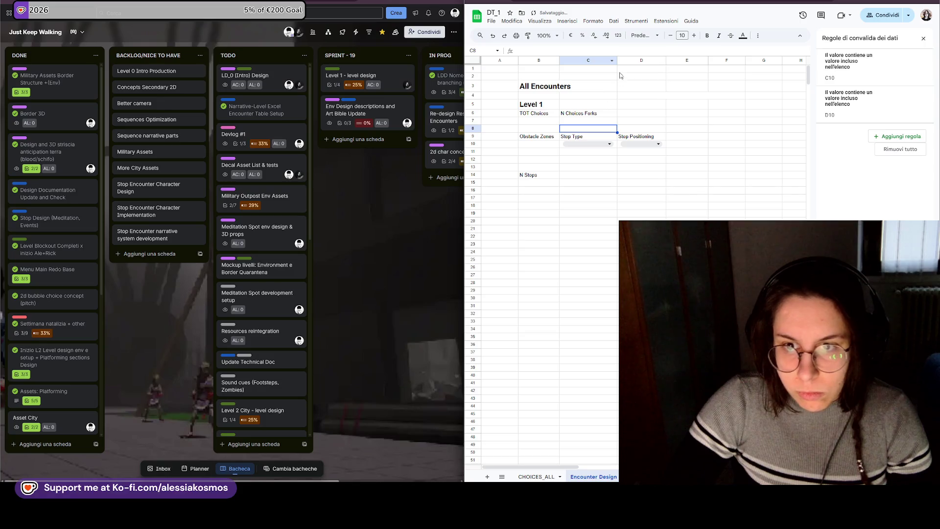
mouse_move(617, 61)
mouse_down()
mouse_move(601, 61)
mouse_move(644, 60)
mouse_up()
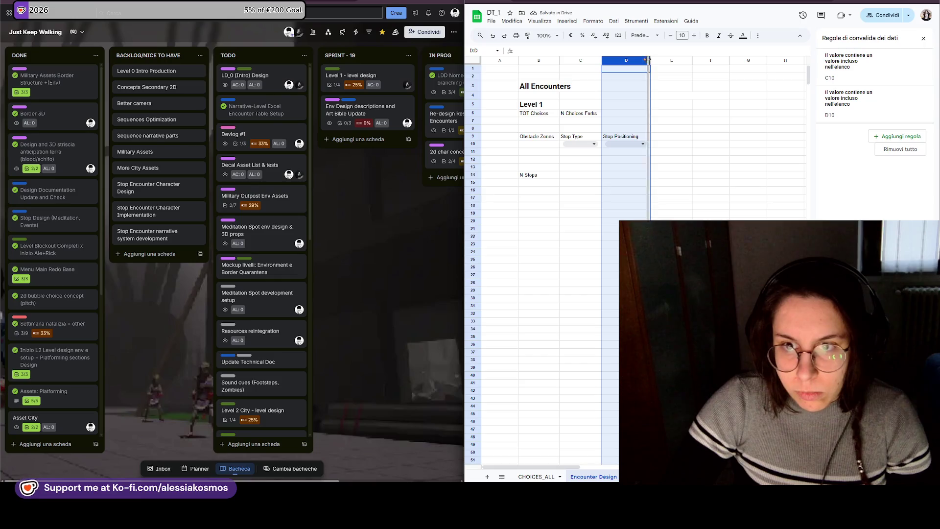
- Narrow column D and make the row 6 and row 9 labels bold
drag(705, 96, 638, 97)
drag(647, 63, 643, 62)
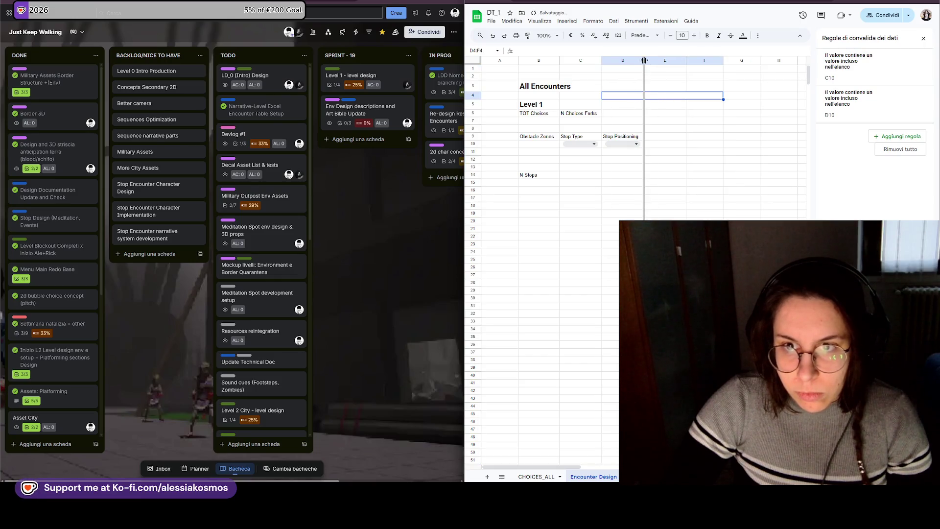
click(576, 104)
mouse_move(579, 114)
mouse_down()
mouse_move(538, 113)
mouse_move(627, 139)
mouse_move(538, 114)
mouse_up()
key(ctrl+b)
key(ctrl+b)
click(641, 35)
- Set the row 6 labels to Roboto size 11 and enlarge the row 9 headers
click(593, 114)
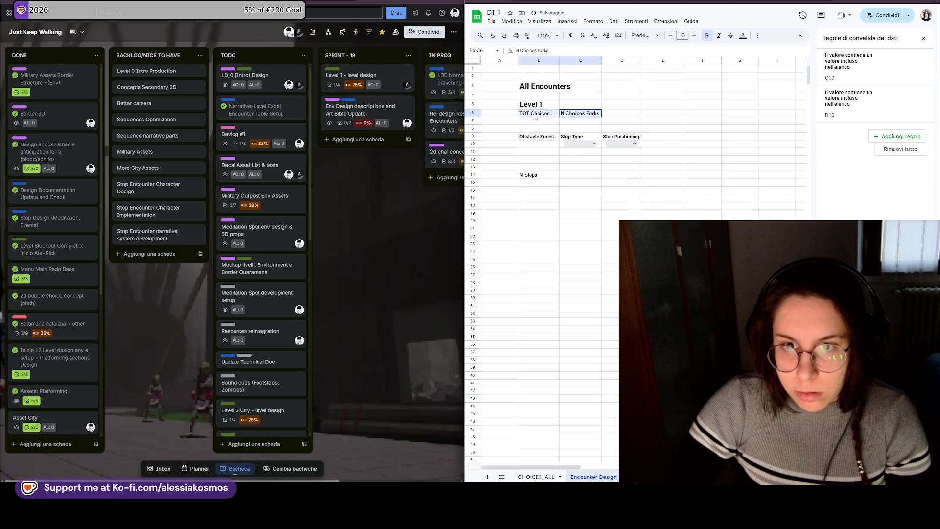
click(641, 35)
click(662, 110)
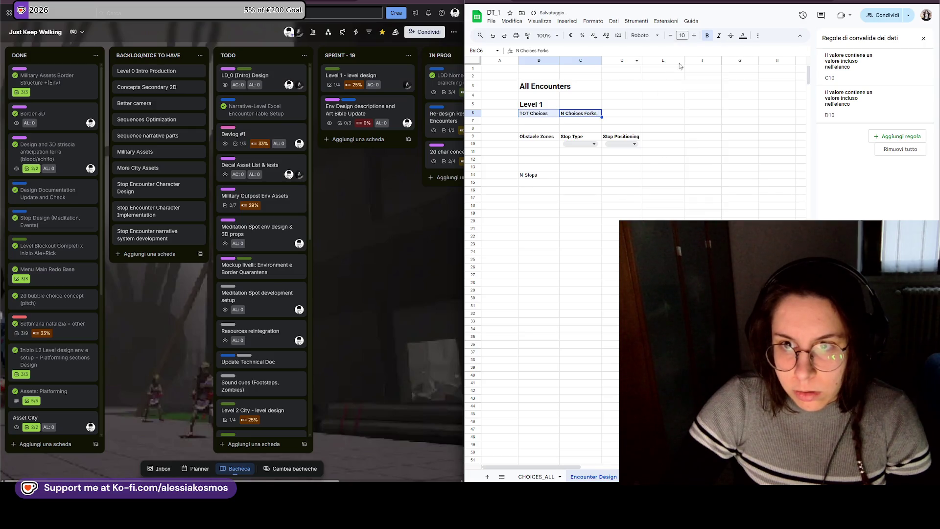
click(693, 35)
click(693, 35)
click(672, 35)
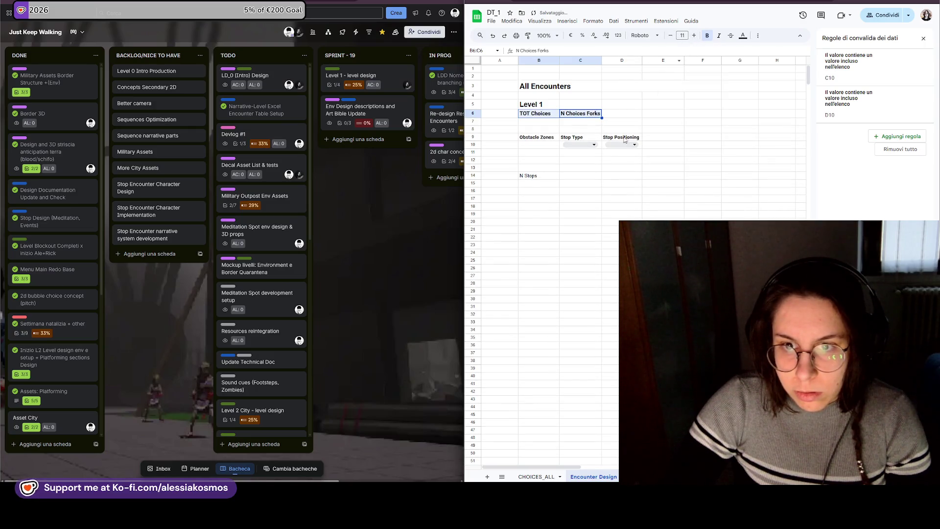
drag(623, 140, 539, 138)
click(694, 35)
- Set the N Stops label to Roboto and check the Stop Positioning dropdown
click(578, 162)
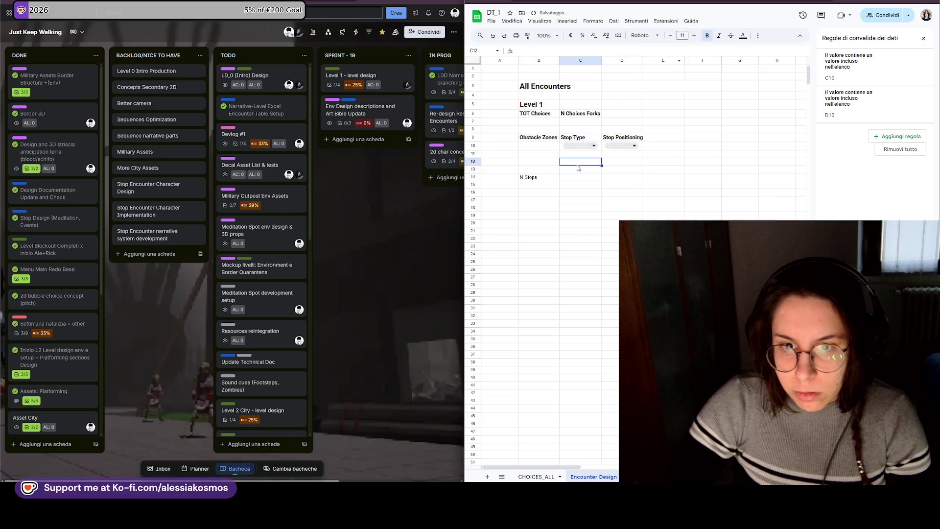
click(548, 177)
click(654, 38)
click(661, 110)
click(623, 146)
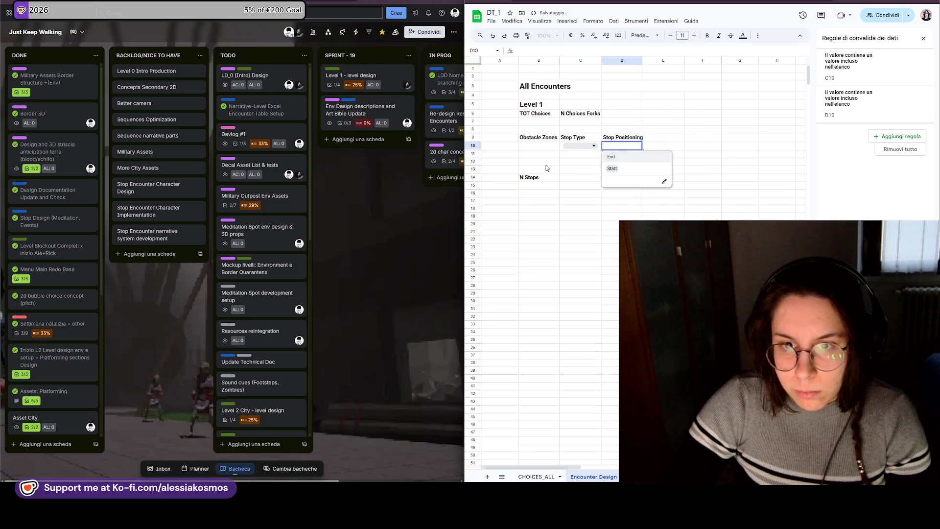
click(536, 147)
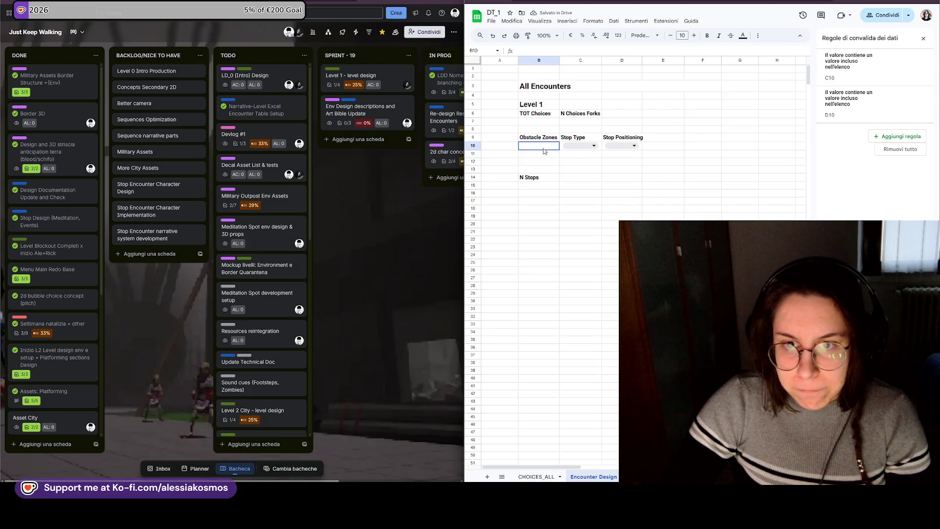
click(540, 177)
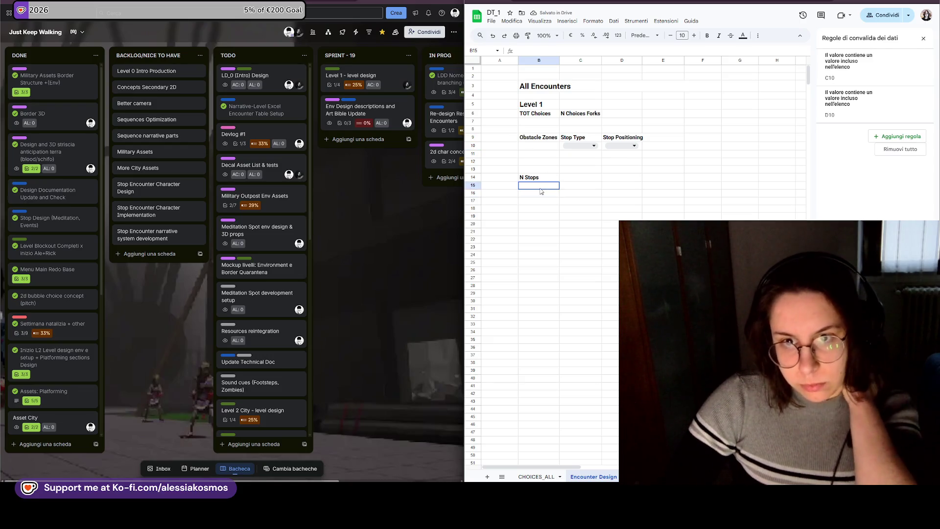
click(540, 161)
- Delete the empty row 12 and move the Stop Type and Stop Positioning headers beside N Stops
right_click(541, 163)
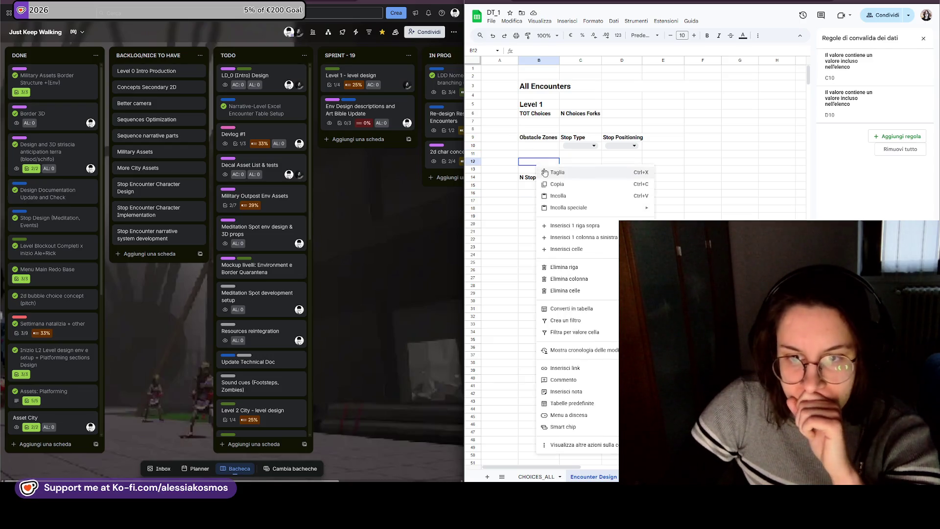
click(577, 267)
click(549, 154)
right_click(550, 155)
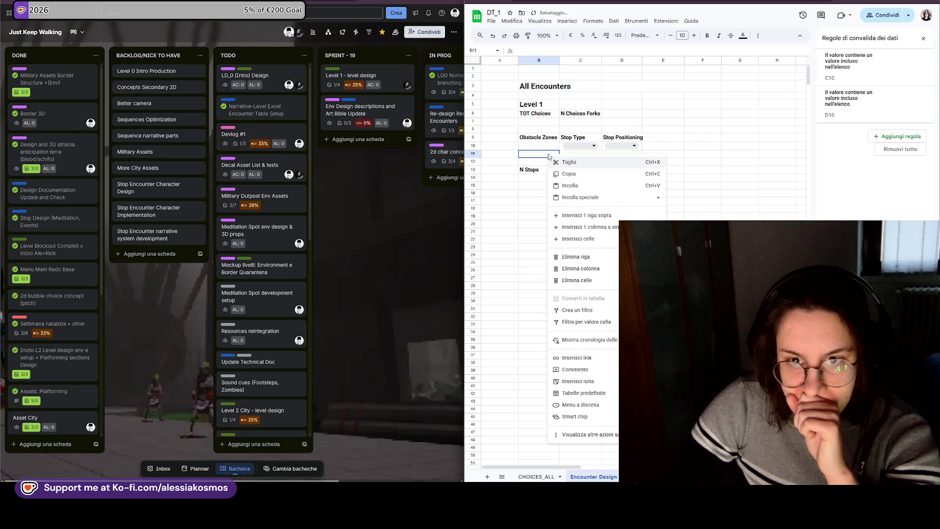
click(553, 140)
mouse_move(588, 140)
mouse_down()
mouse_move(623, 141)
mouse_move(610, 166)
mouse_up()
click(536, 170)
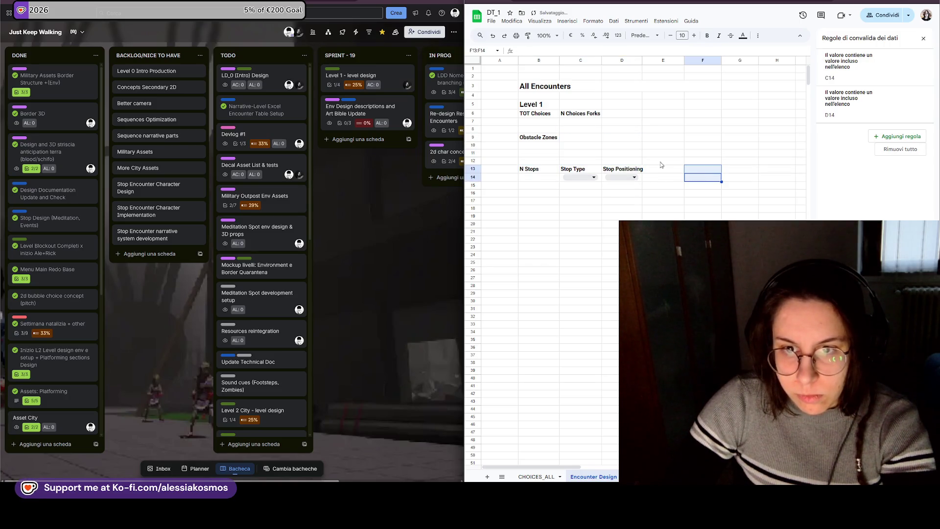
- Add a Roboto Type header next to Obstacle Zones and widen column C
click(590, 140)
text(Type)
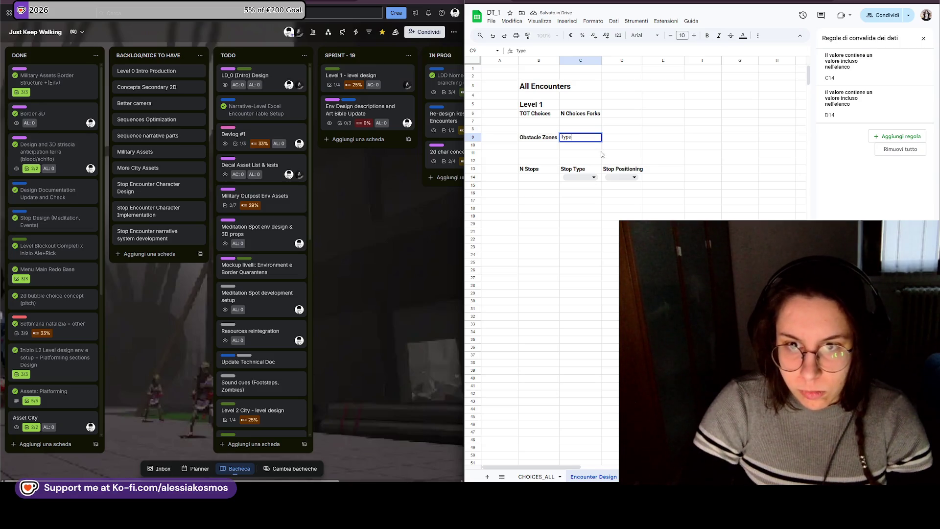
key(Return)
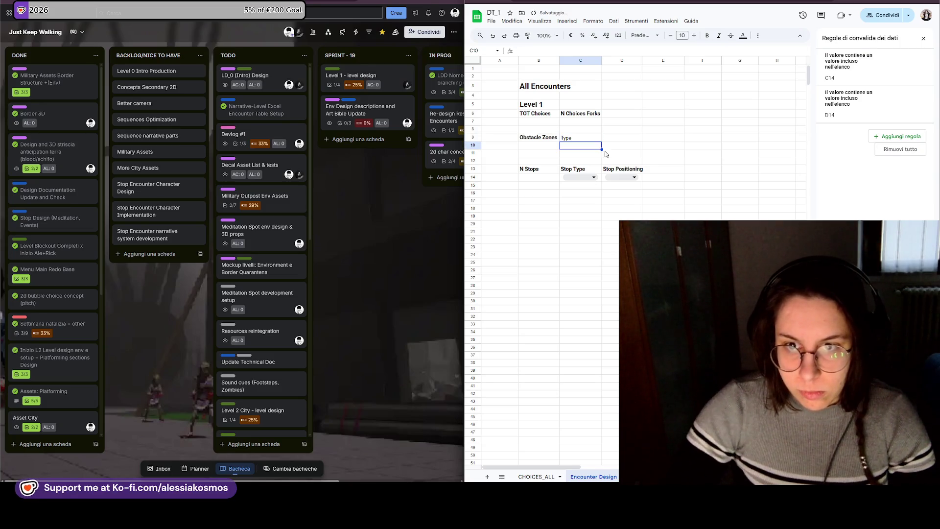
click(582, 139)
click(643, 36)
click(648, 116)
click(621, 177)
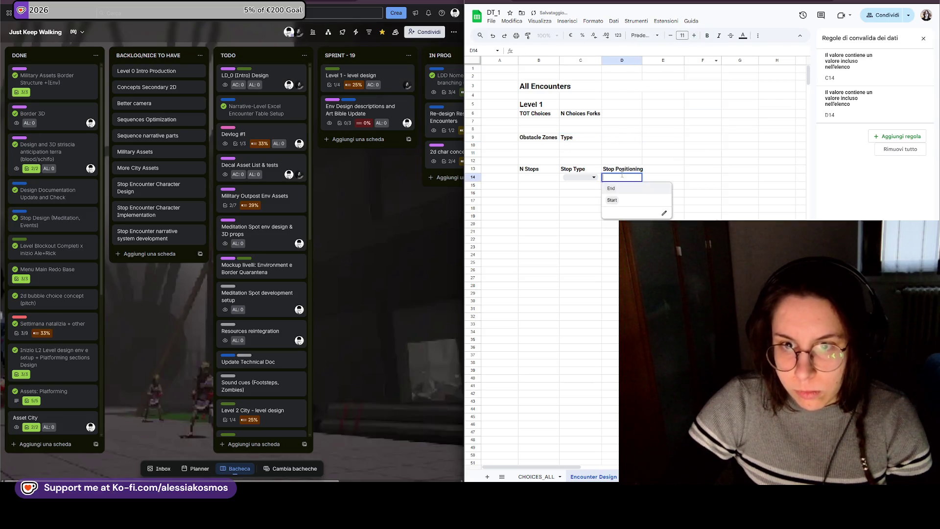
click(663, 160)
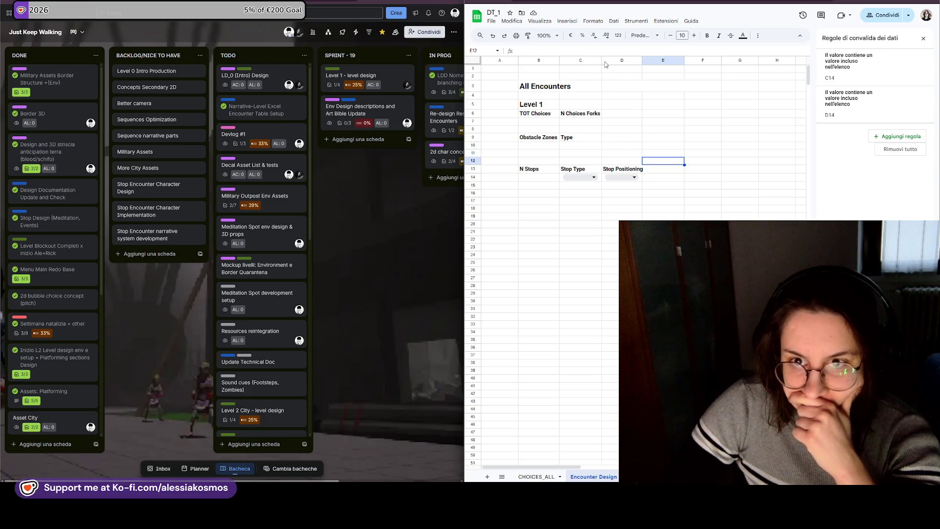
drag(601, 61, 614, 60)
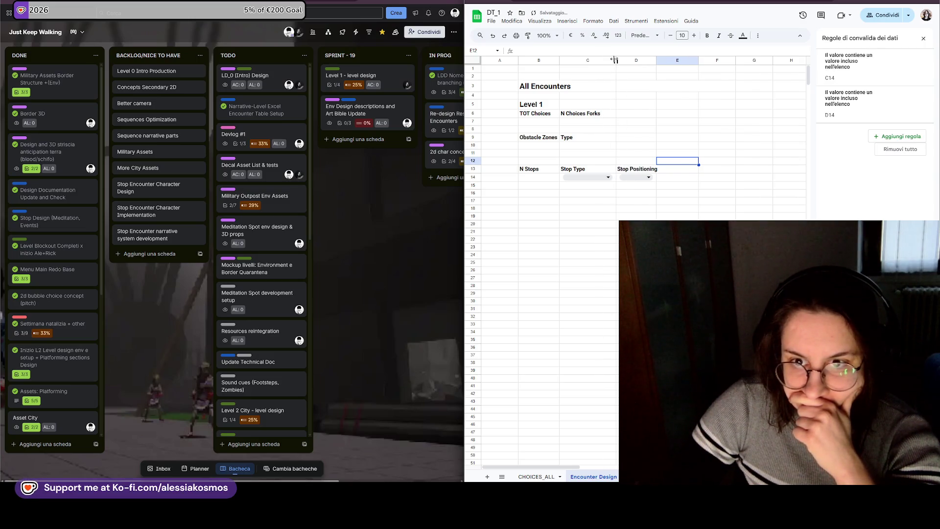
- Start a formula in the TOT Choices value cell B7
click(545, 122)
text(=)
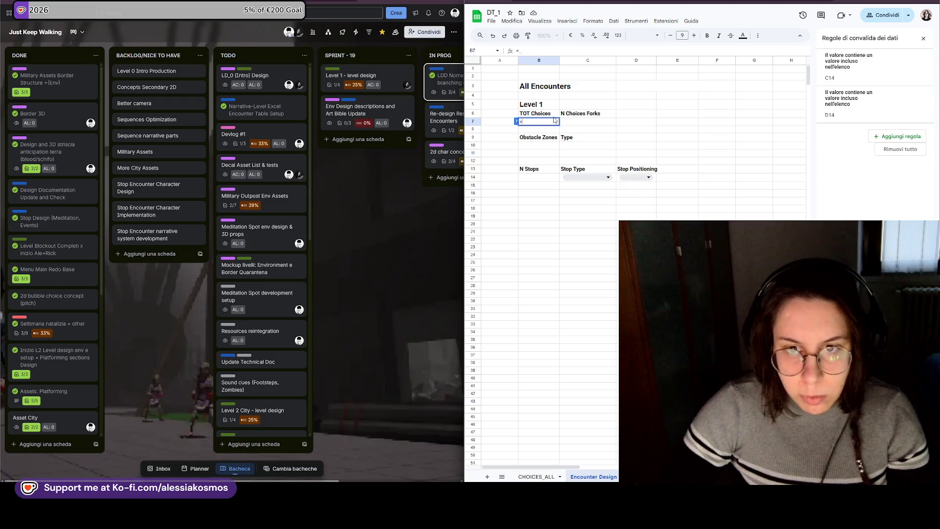
text(Co)
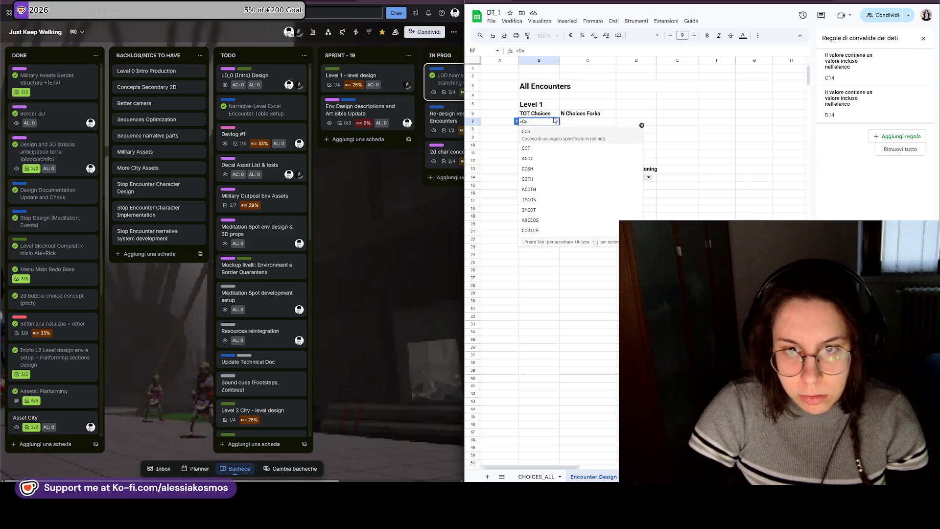
text(u)
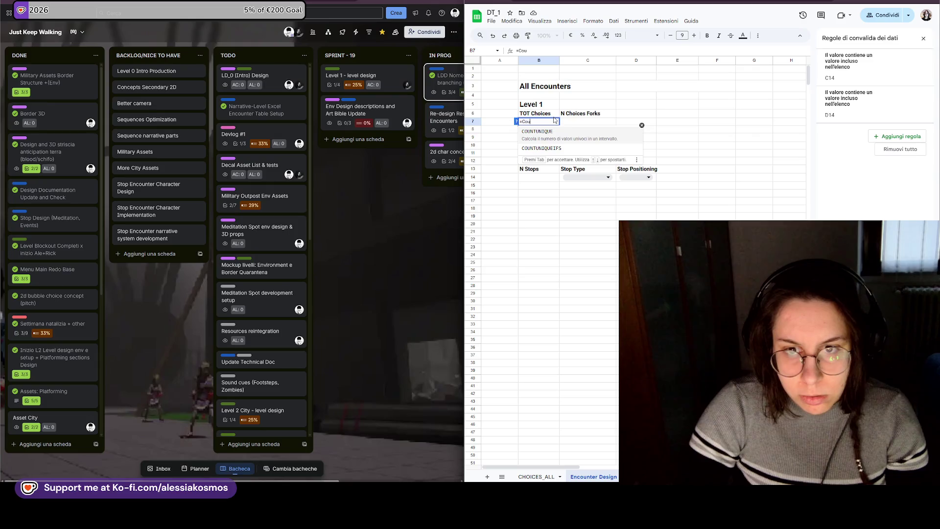
- Build a CONTA.SE count over the choice IDs Choices_DT_1!A2:A16 in the TOT Choices cell
key(BackSpace)
key(BackSpace)
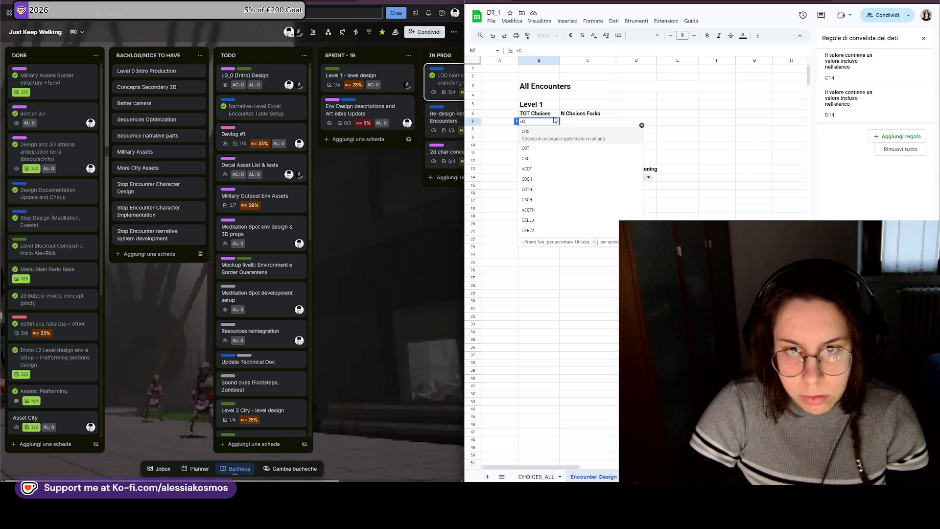
text(ont)
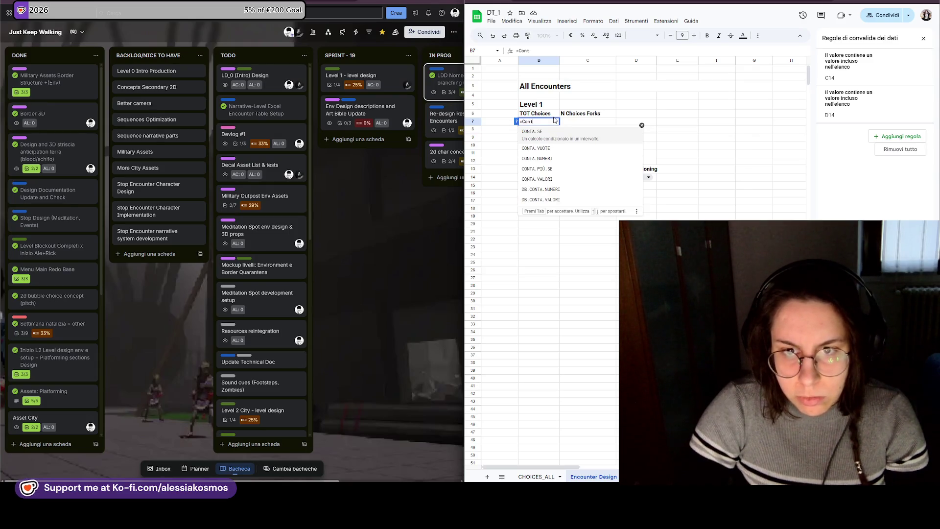
key(Tab)
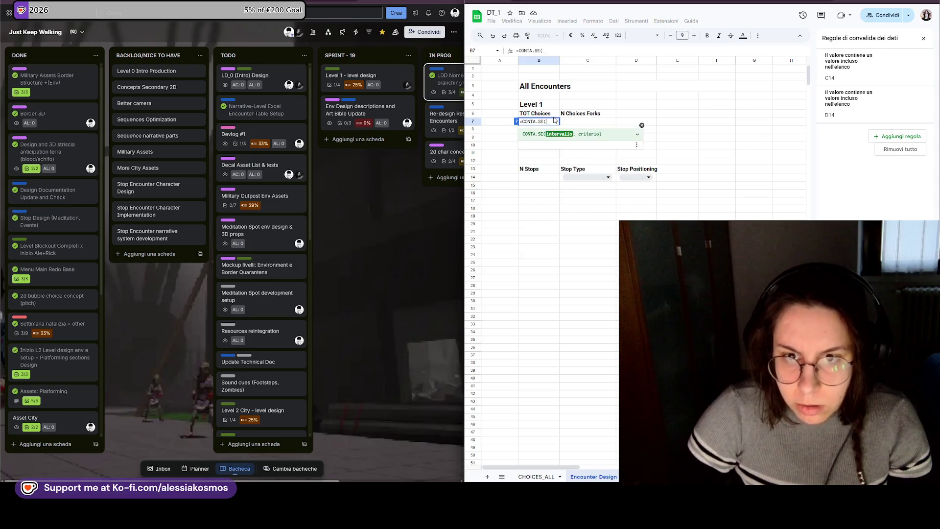
click(536, 476)
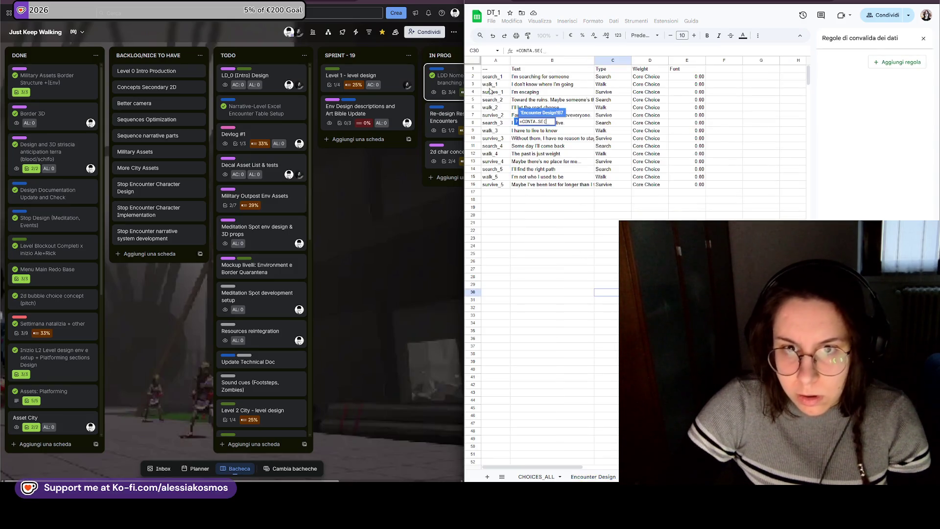
drag(492, 77, 499, 185)
text())
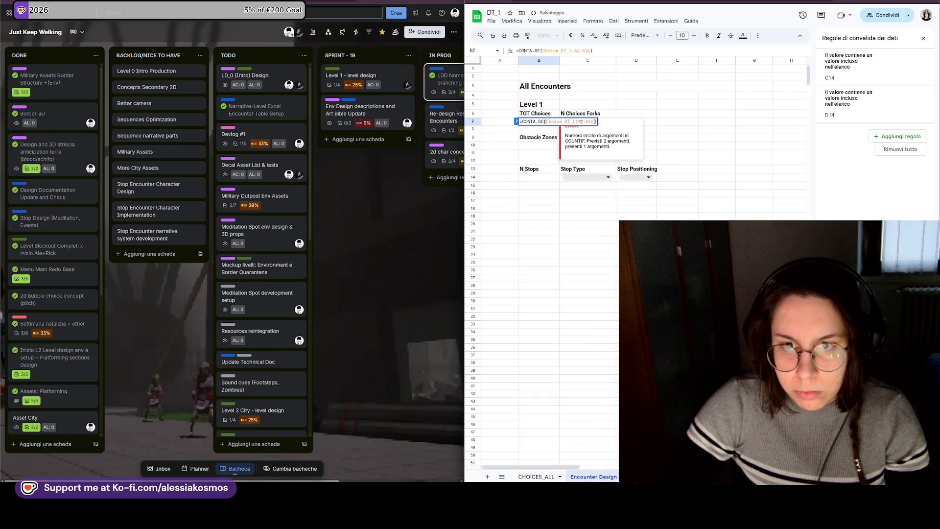
double_click(541, 121)
text(NUMERI)
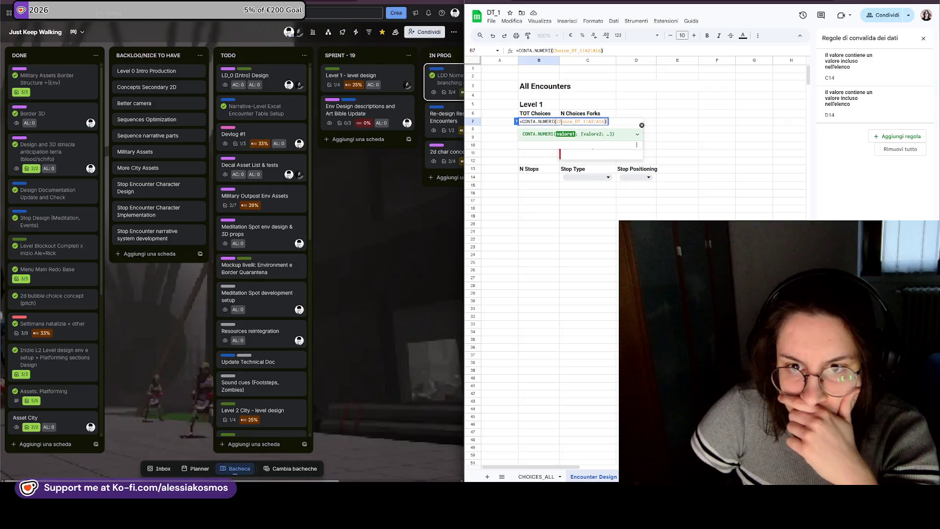
click(581, 95)
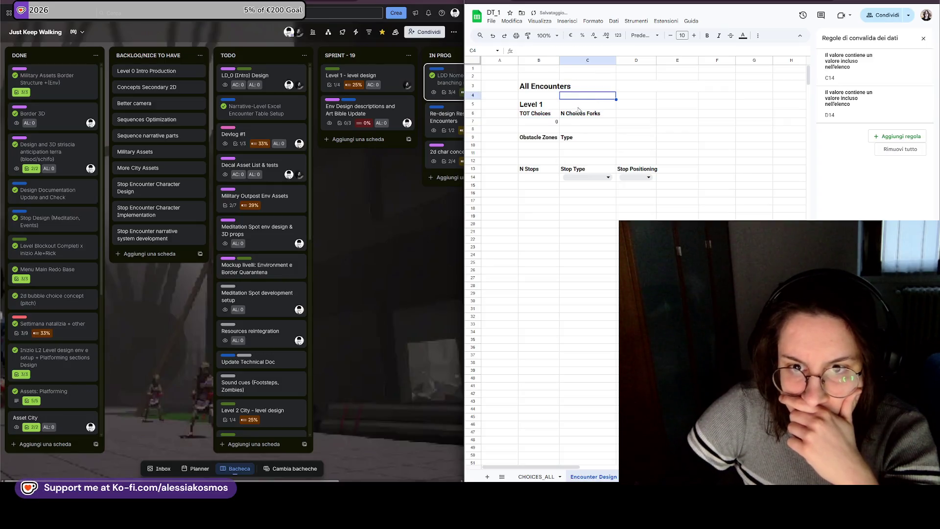
- Correct the function to CONTA.VALORI so TOT Choices returns 15
double_click(549, 123)
key(BackSpace)
key(BackSpace)
key(BackSpace)
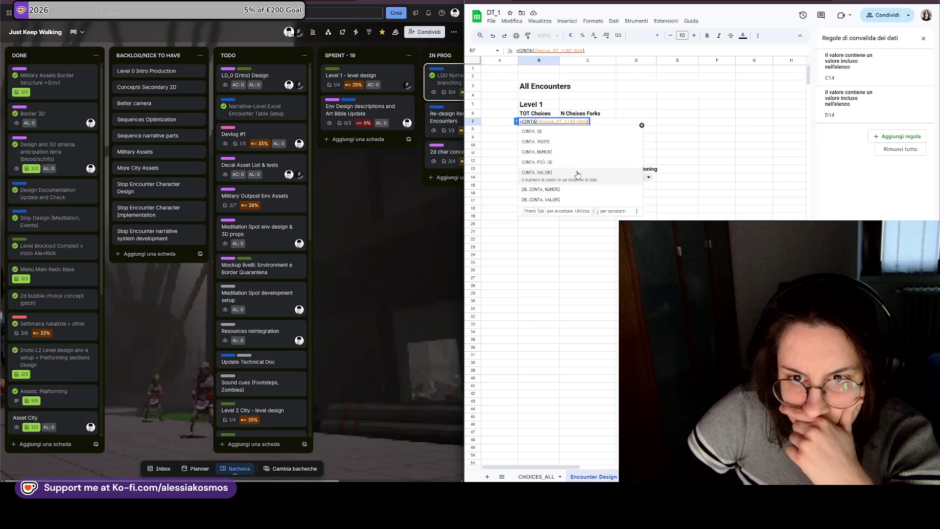
click(674, 147)
click(546, 124)
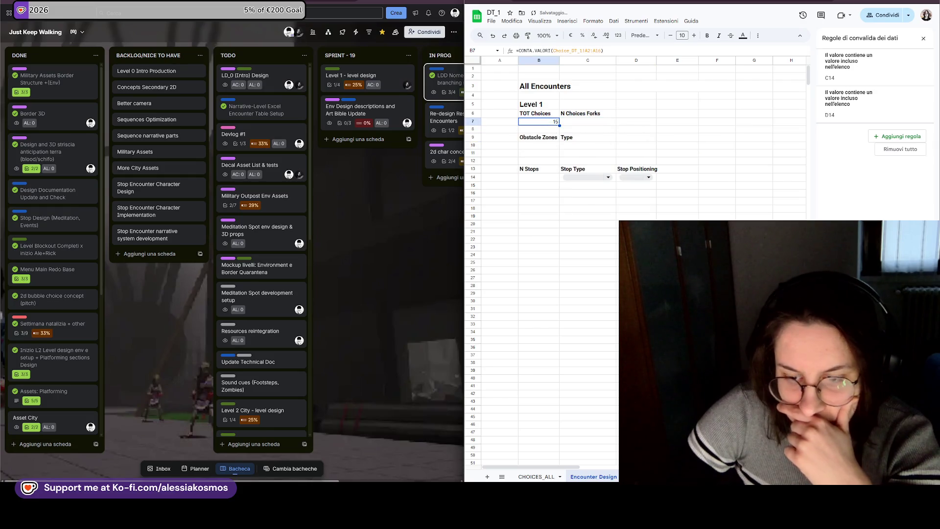
- Centre the TOT Choices 15 and derive N Choices Forks as 5 from it by formula
click(758, 36)
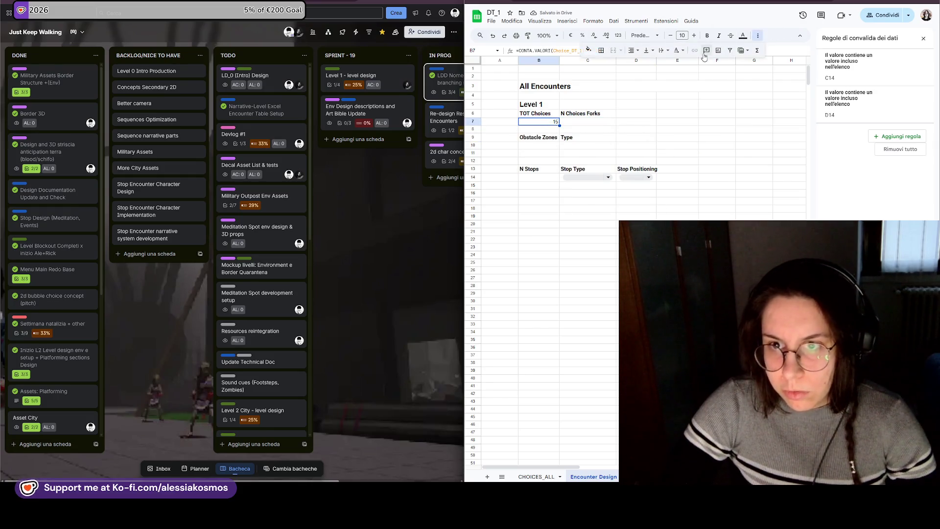
click(631, 50)
click(645, 68)
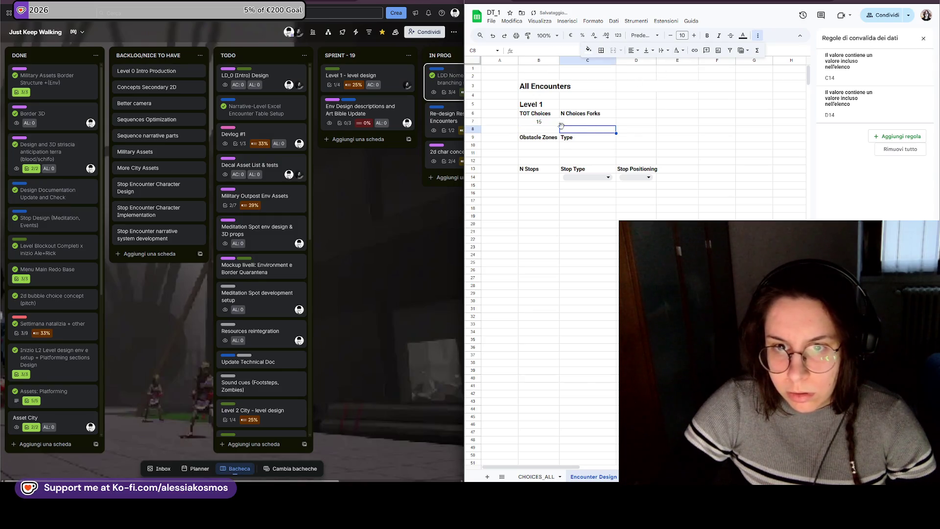
click(581, 125)
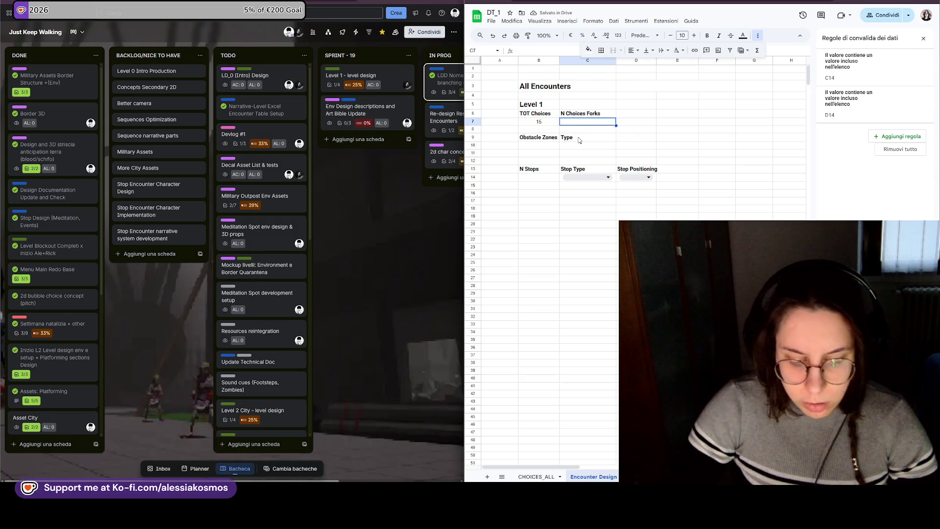
text(=)
click(538, 122)
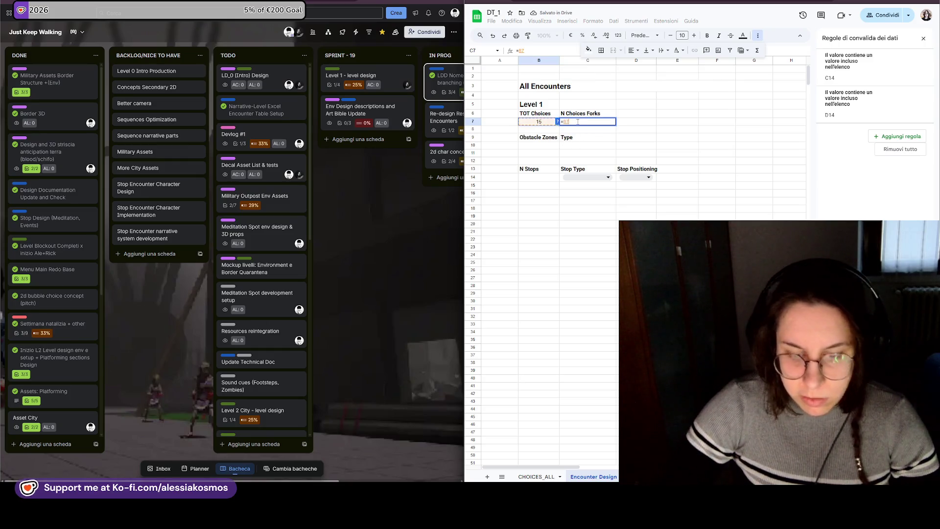
text(/3)
key(Return)
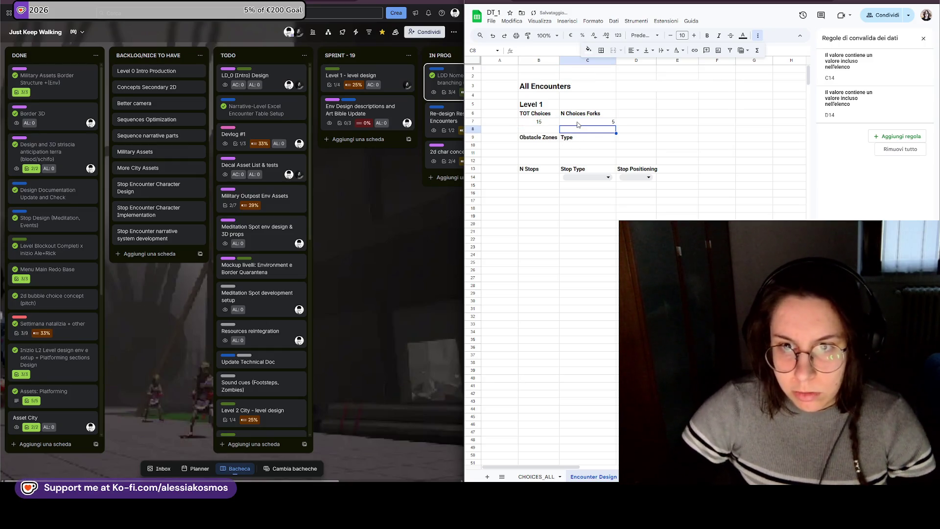
- Centre the forks value 5 and review the Level 1 stats cells and TOT Choices formula
click(584, 122)
click(634, 50)
click(645, 65)
click(620, 115)
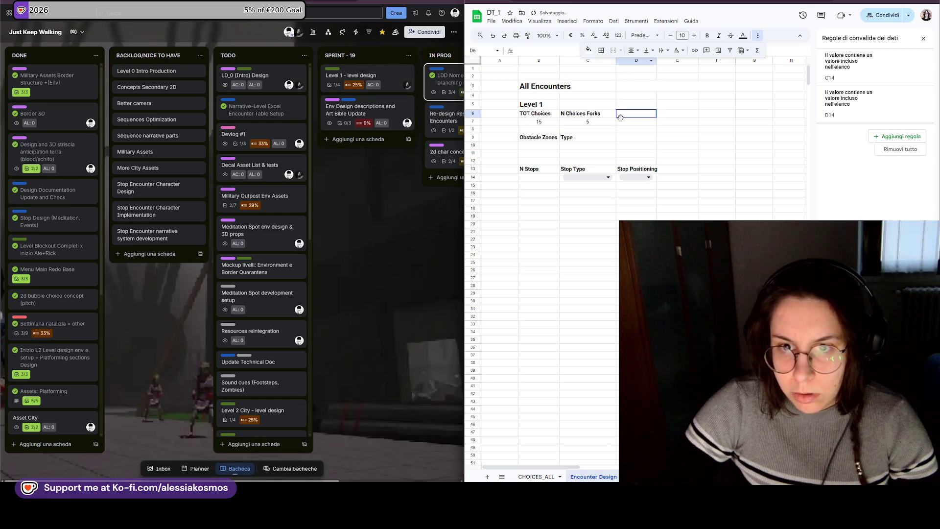
click(609, 124)
click(549, 123)
click(582, 124)
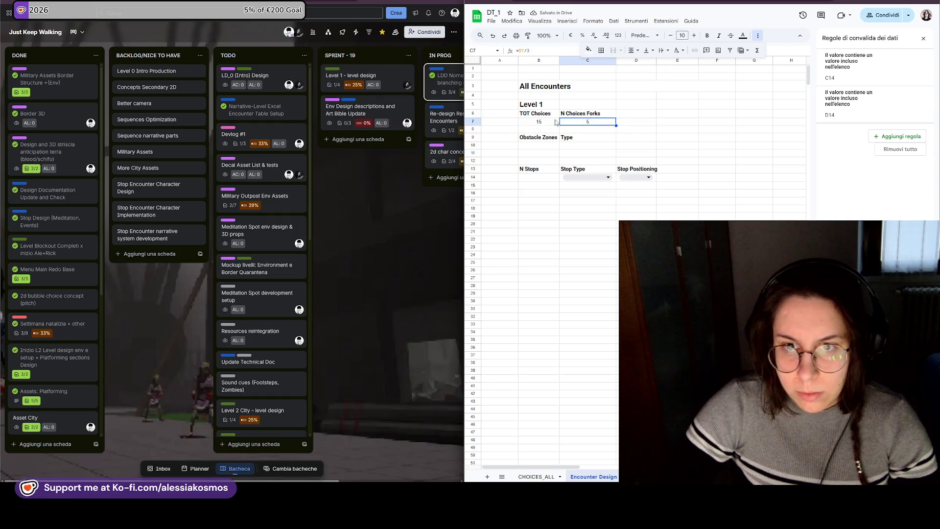
click(545, 123)
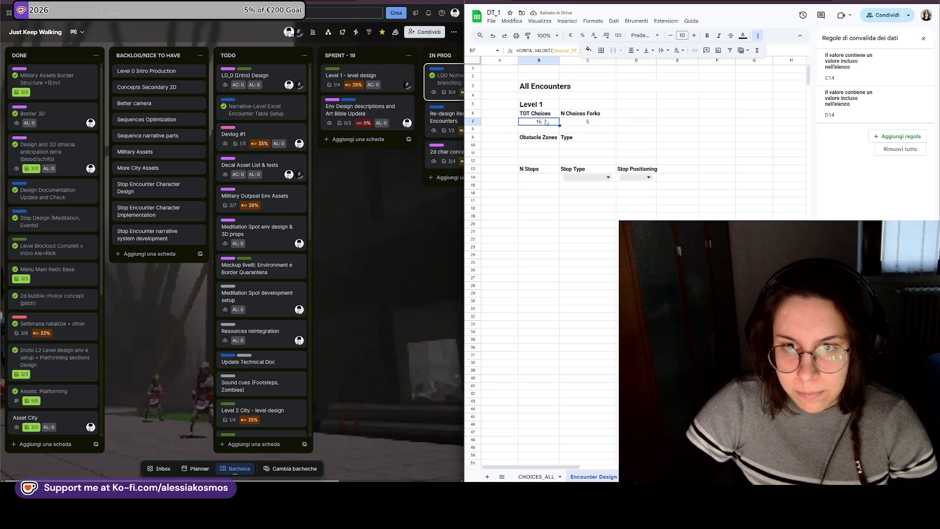
- Centre the C6 header and rename it N Fork Turns, then switch to the Confluence page
click(600, 114)
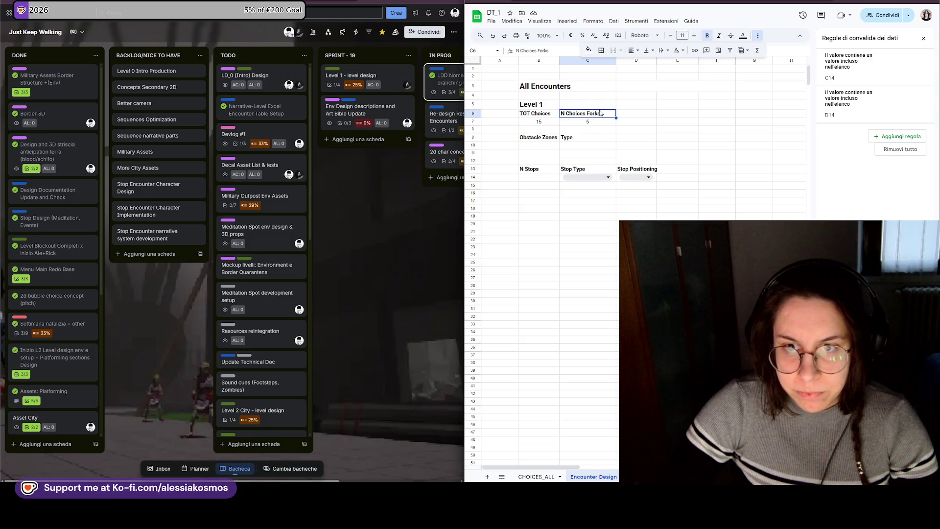
click(632, 50)
click(645, 65)
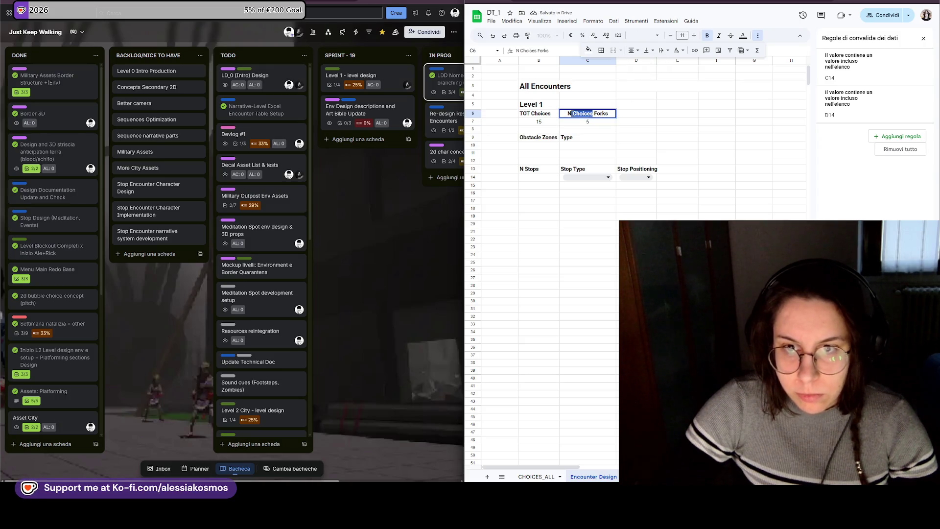
key(BackSpace)
key(BackSpace)
click(613, 114)
key(BackSpace)
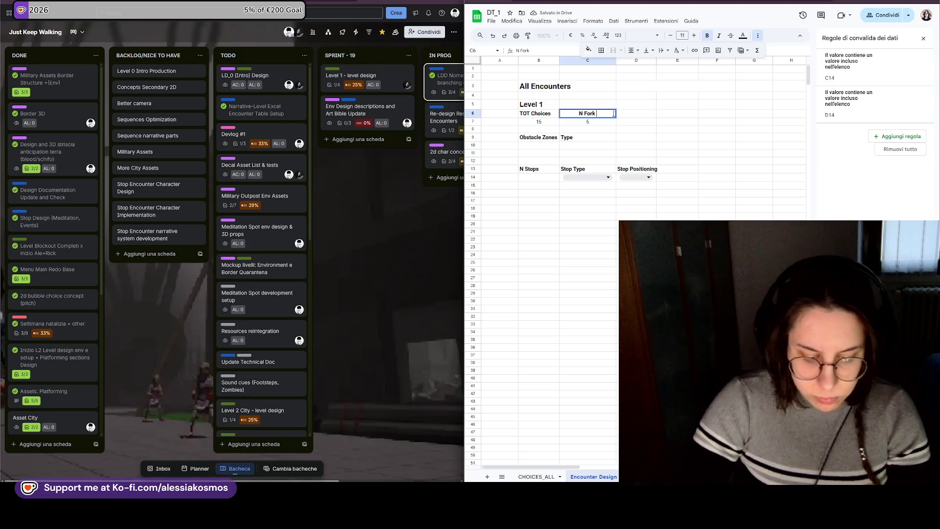
text(tT)
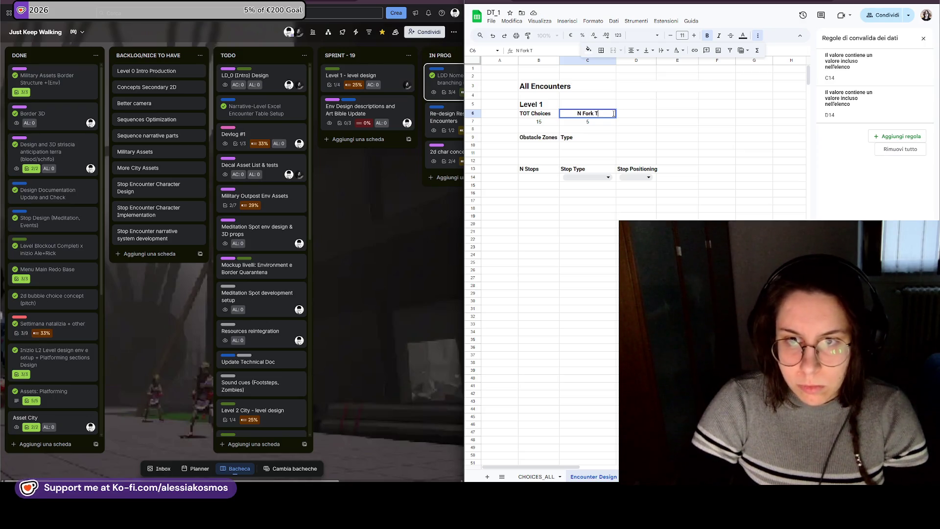
text(urns)
key(Return)
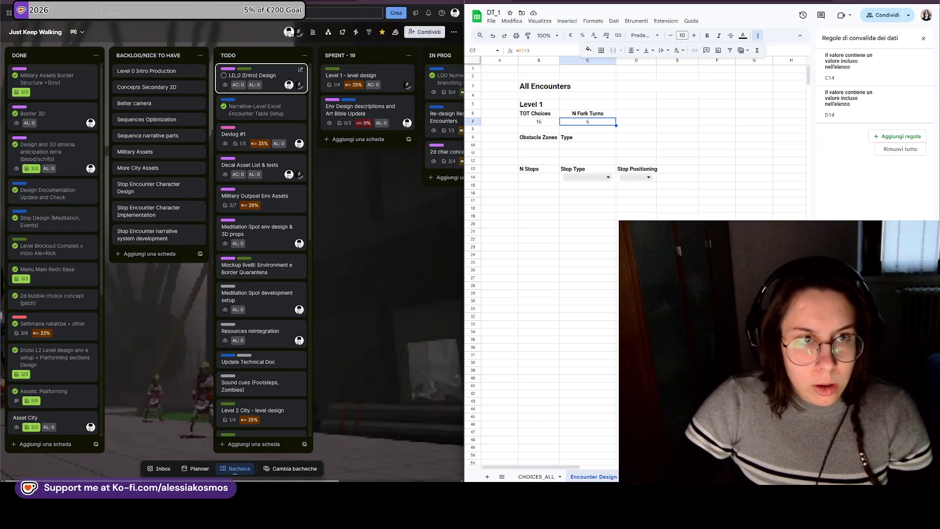
key(alt+Tab)
scroll(249, 286, up, 2)
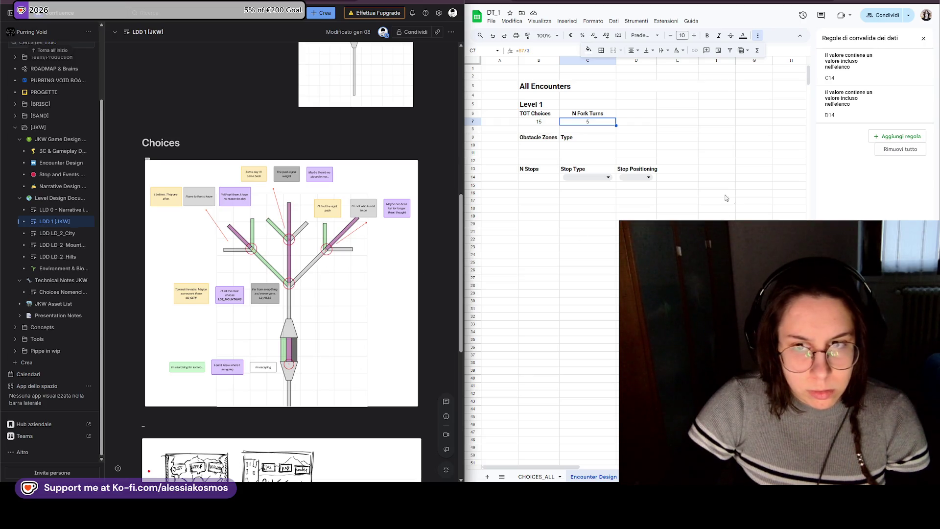
- Add an N Branching Turns header in D6 with value 3 in D7
click(644, 114)
text(N)
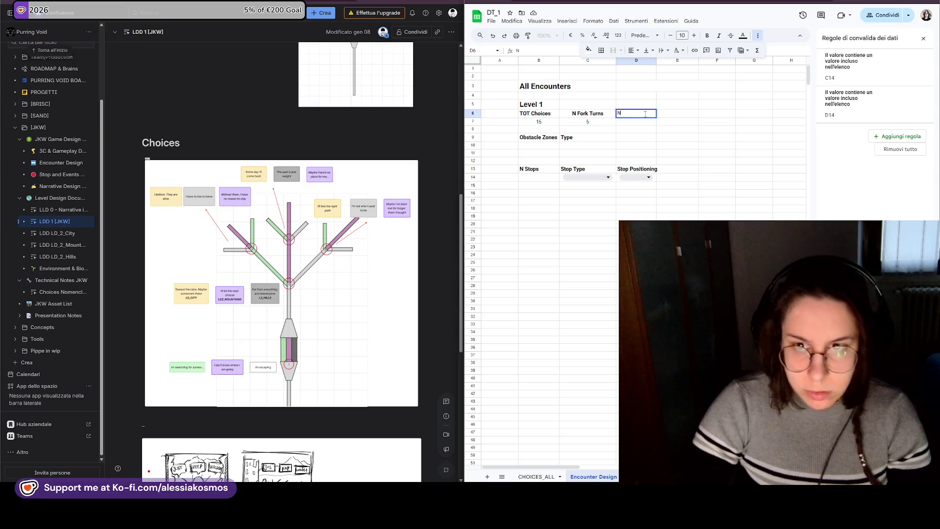
text( Branching)
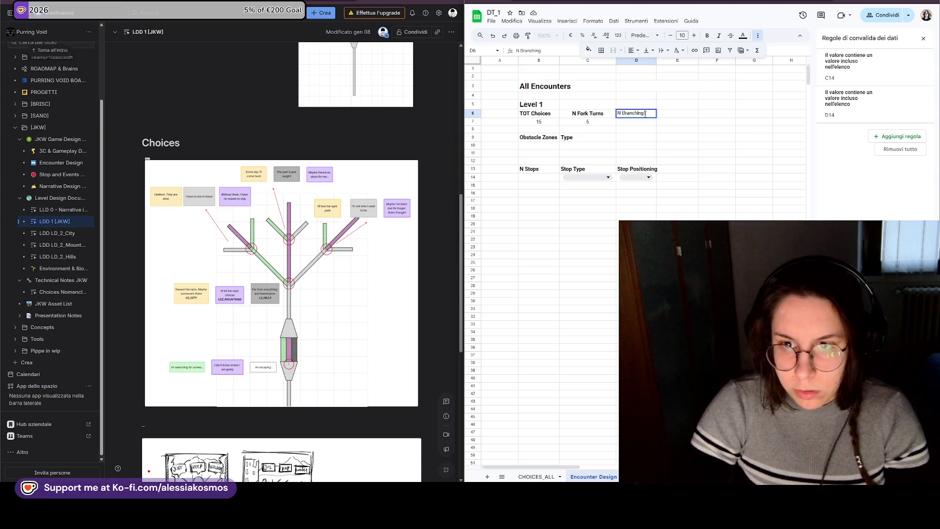
text( Turns)
key(Return)
click(646, 115)
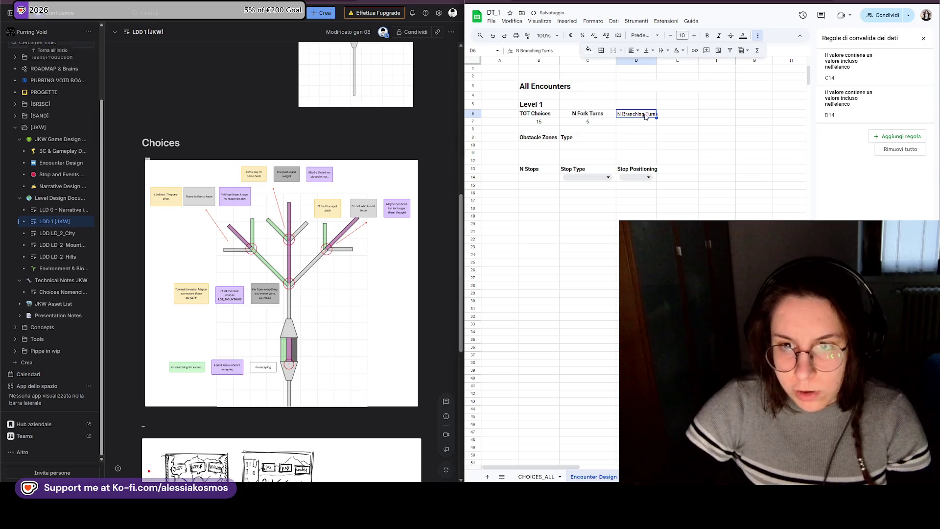
key(Return)
text(3)
key(Return)
key(Down)
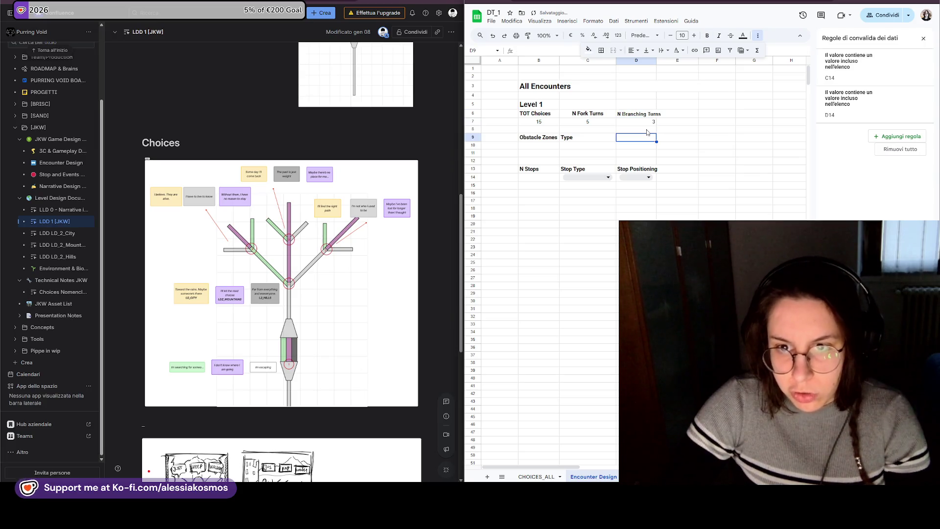
click(646, 124)
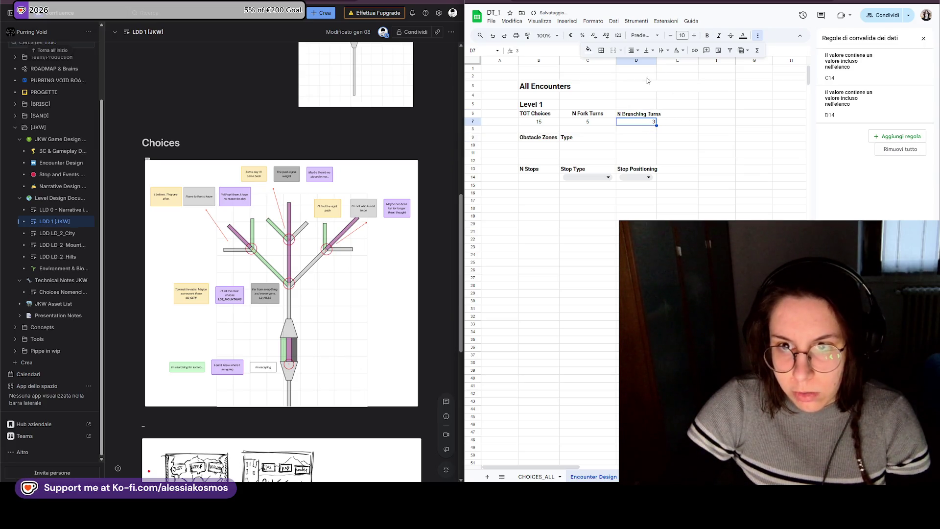
- Shorten D6 to Branching Turns and add a Common header in E6 with value 2 below
click(646, 114)
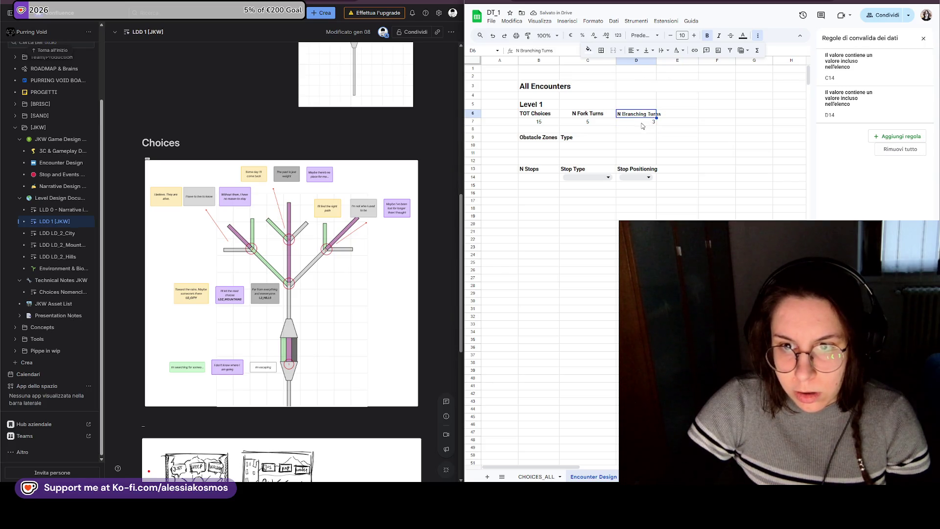
click(670, 116)
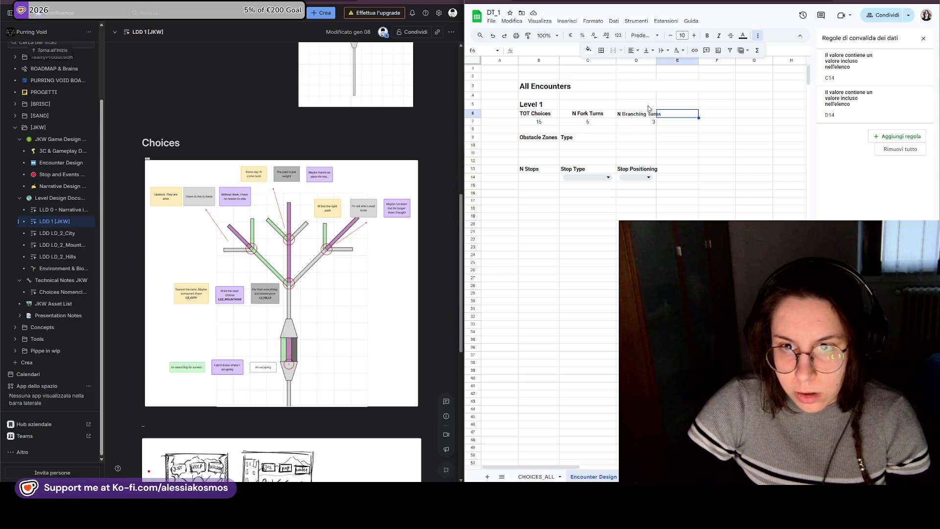
drag(648, 107, 667, 110)
click(655, 116)
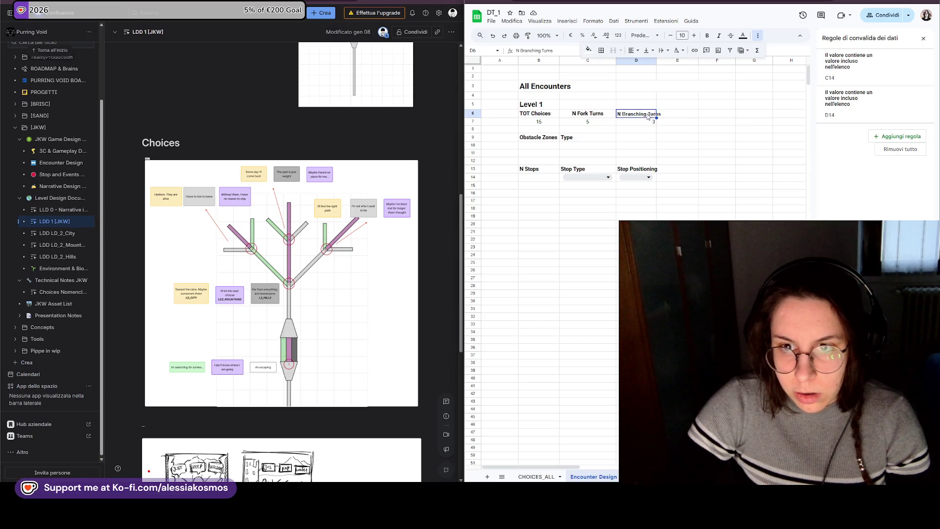
double_click(622, 112)
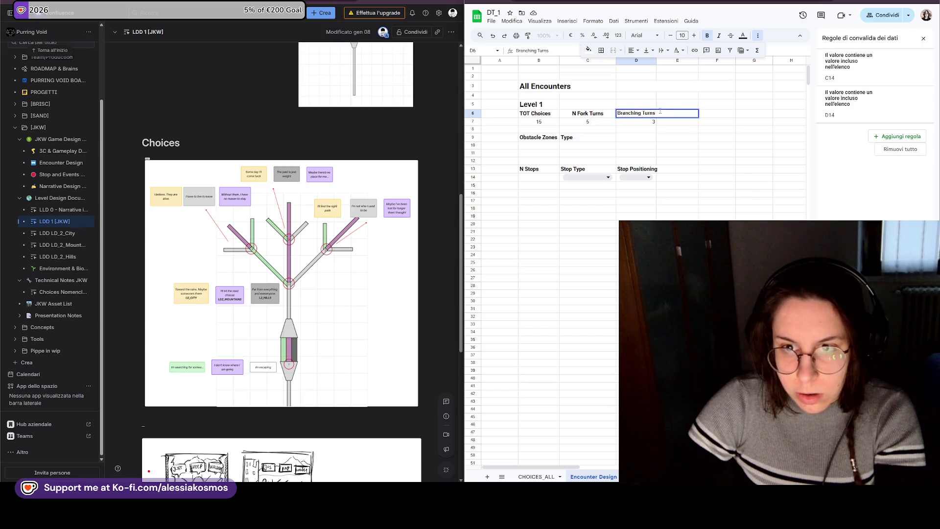
drag(636, 105, 673, 104)
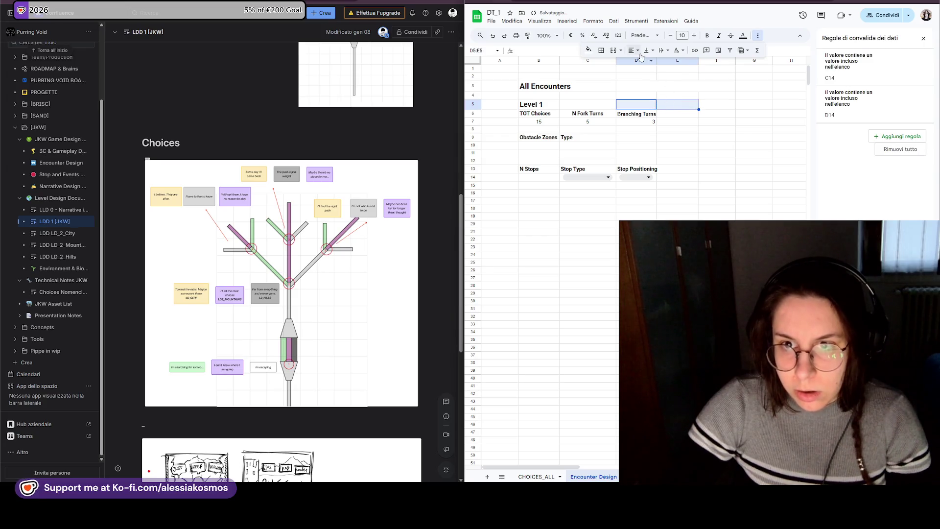
click(663, 116)
text(Common)
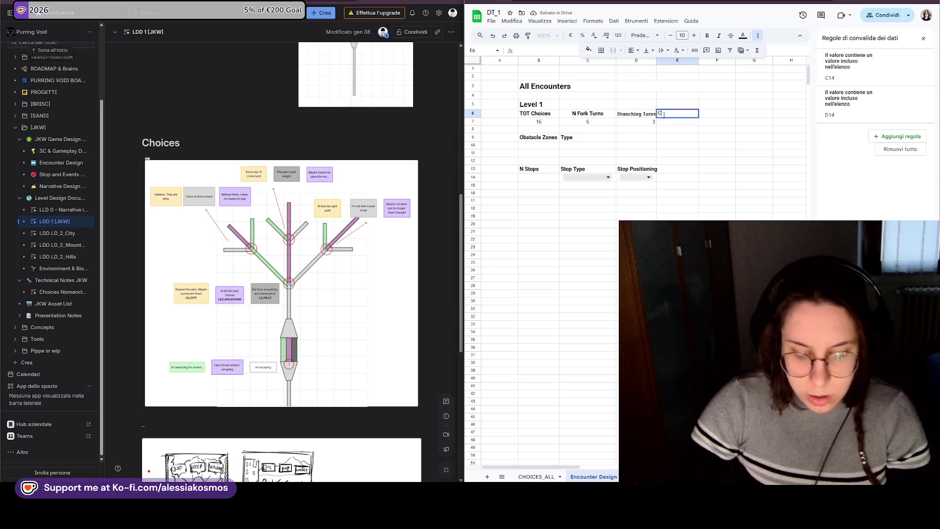
key(Return)
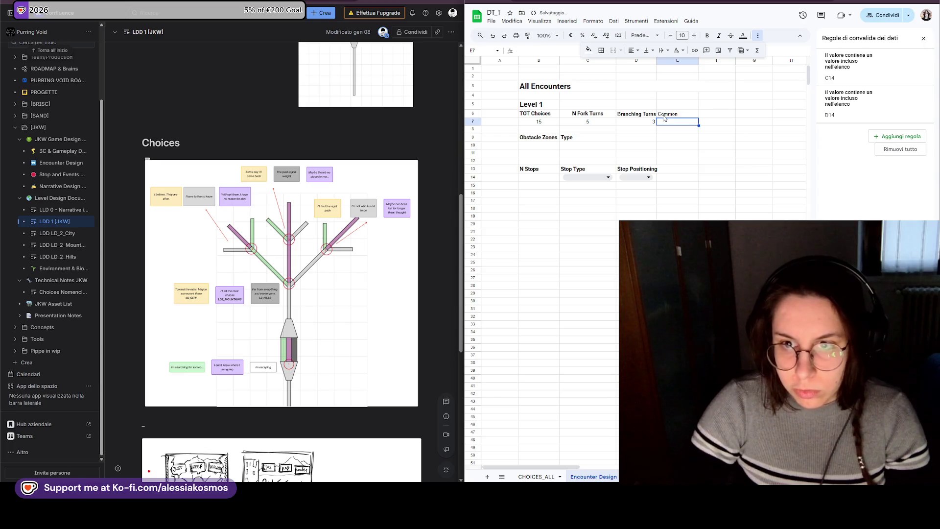
text(2)
key(Return)
- Set the new headers to Roboto and trim D6 down to Branching
mouse_move(637, 122)
mouse_down()
mouse_move(668, 119)
mouse_move(643, 118)
mouse_up()
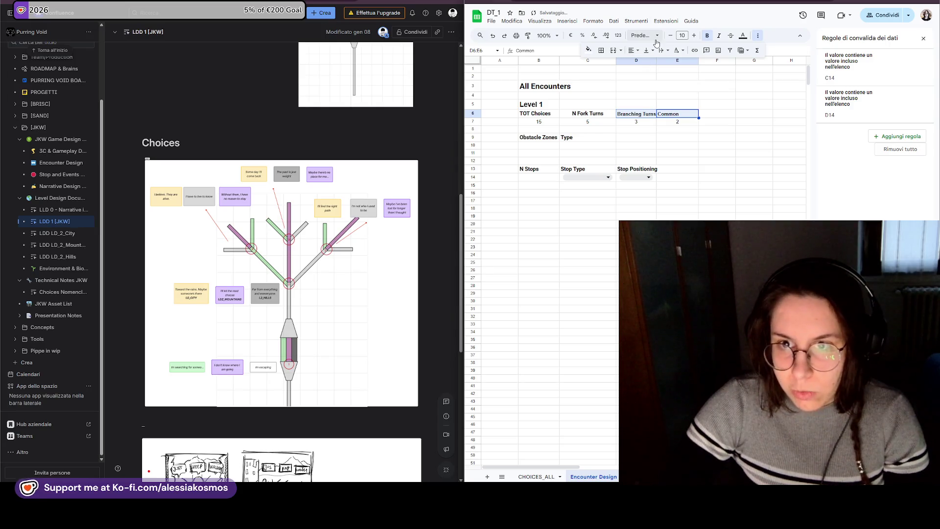
click(641, 35)
click(662, 108)
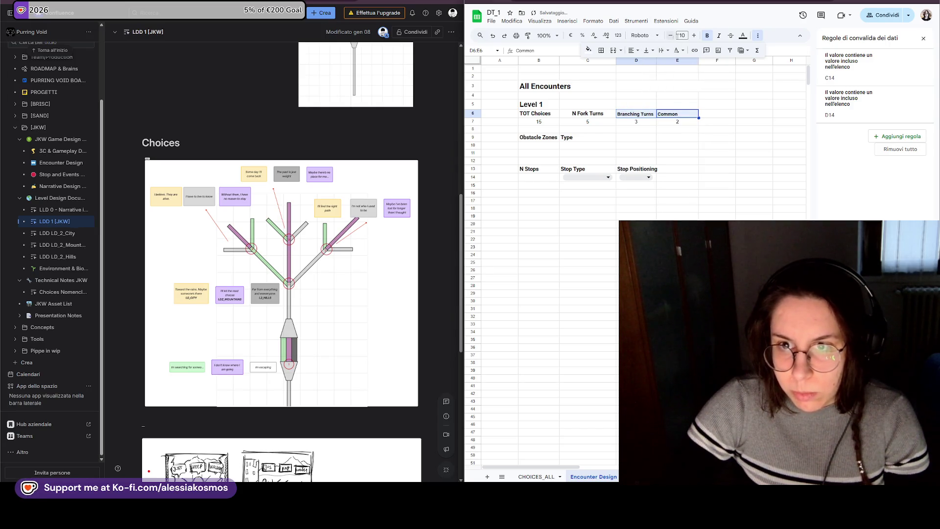
click(680, 111)
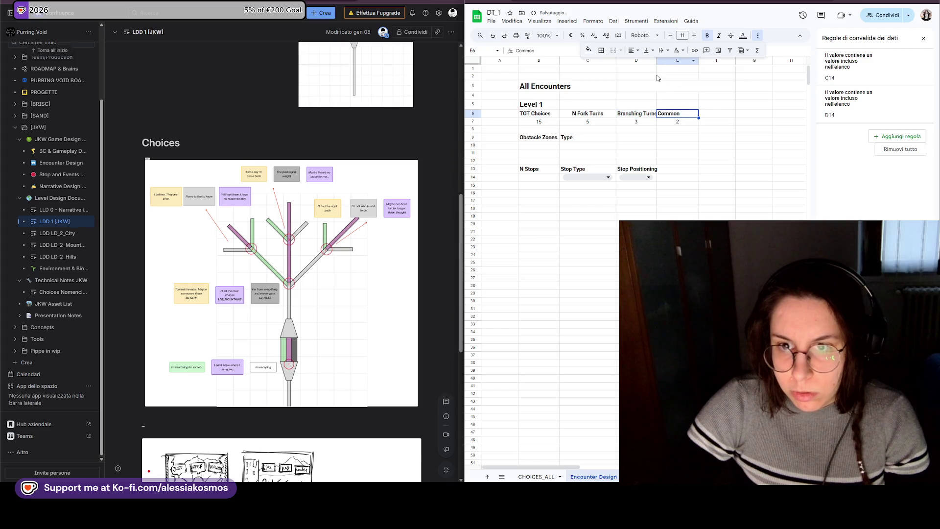
double_click(645, 113)
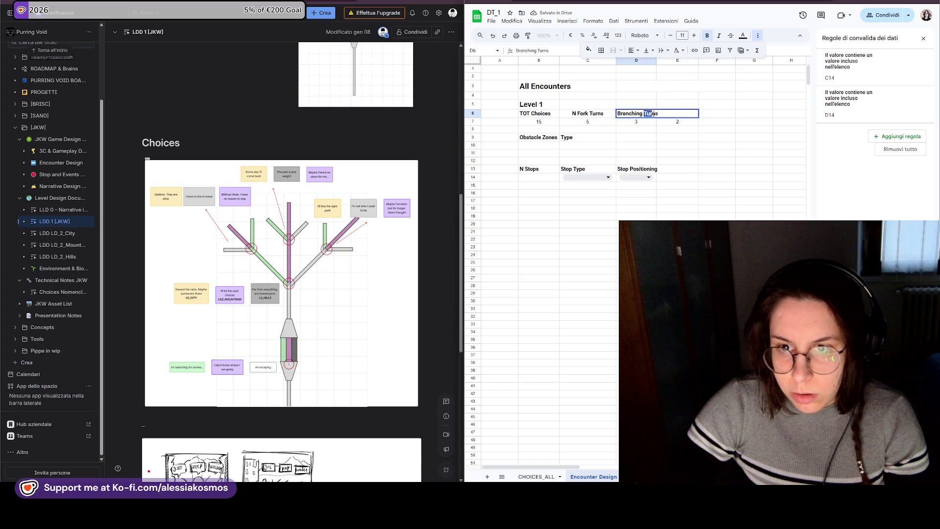
key(BackSpace)
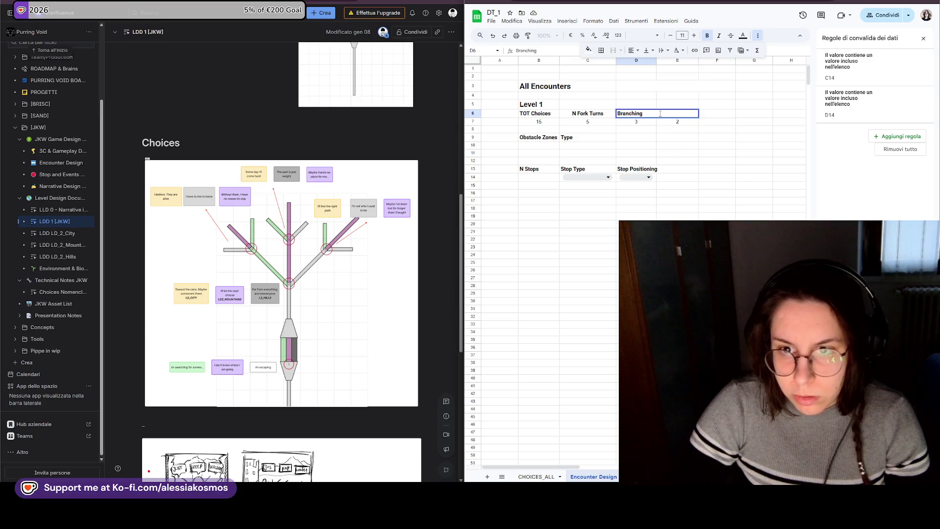
key(Return)
- Check the Obstacle Zones row options without changing anything
click(648, 115)
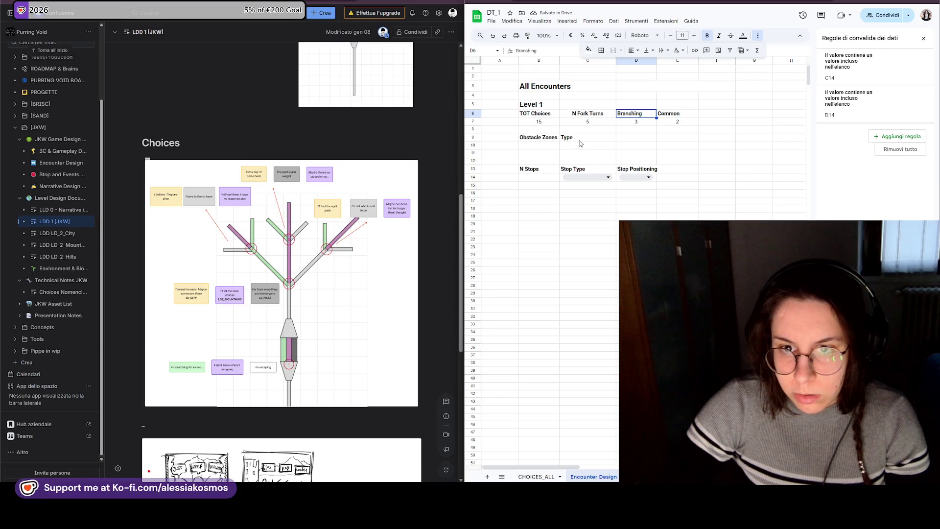
right_click(533, 138)
key(Escape)
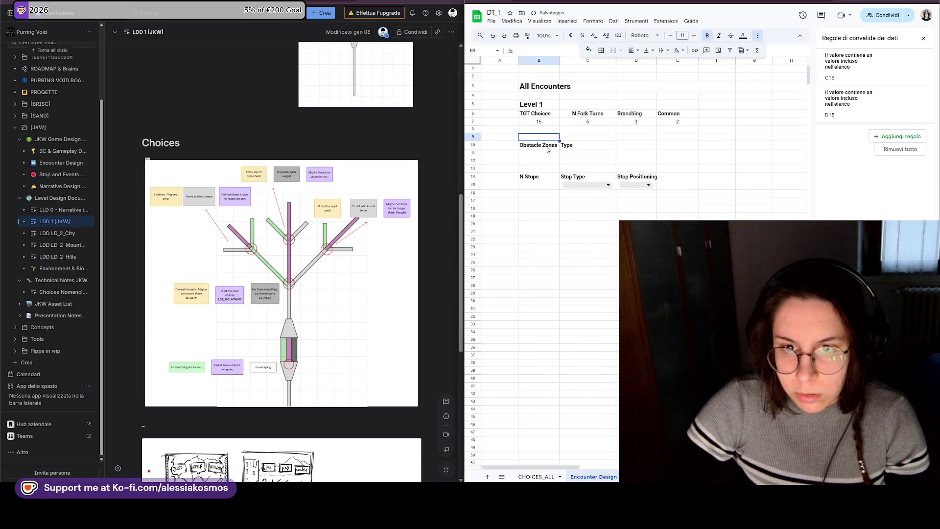
click(638, 139)
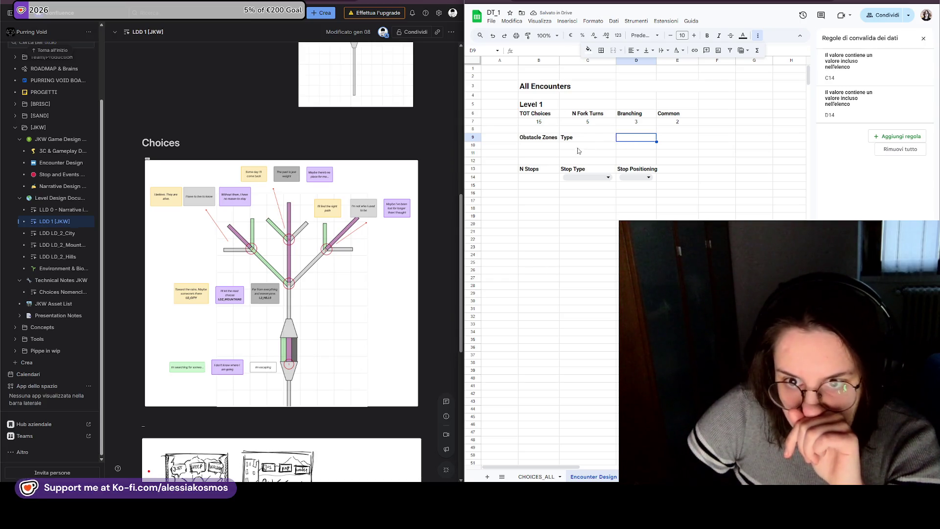
click(533, 139)
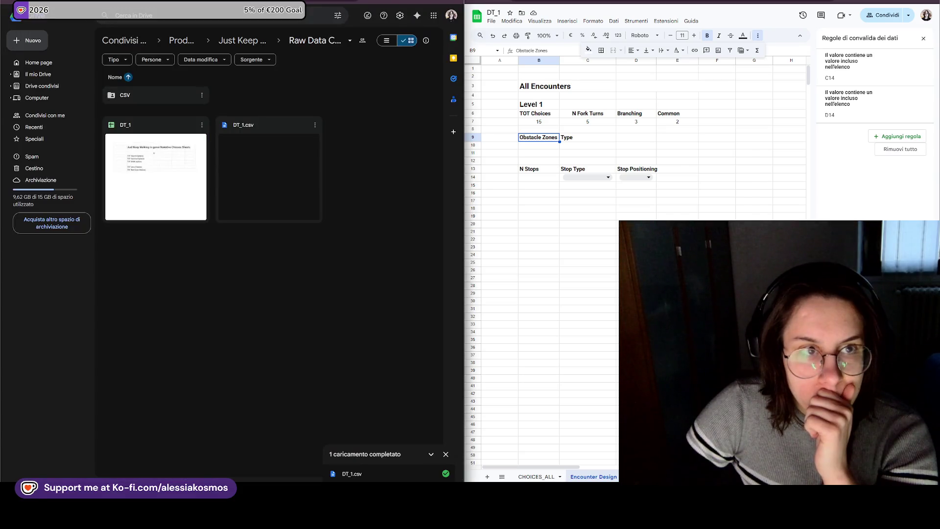
- Drop the Narrative-Level Excel Encounter Table Setup card into DONE, widen the board and start a SPRINT - 19 card
key(alt+Tab)
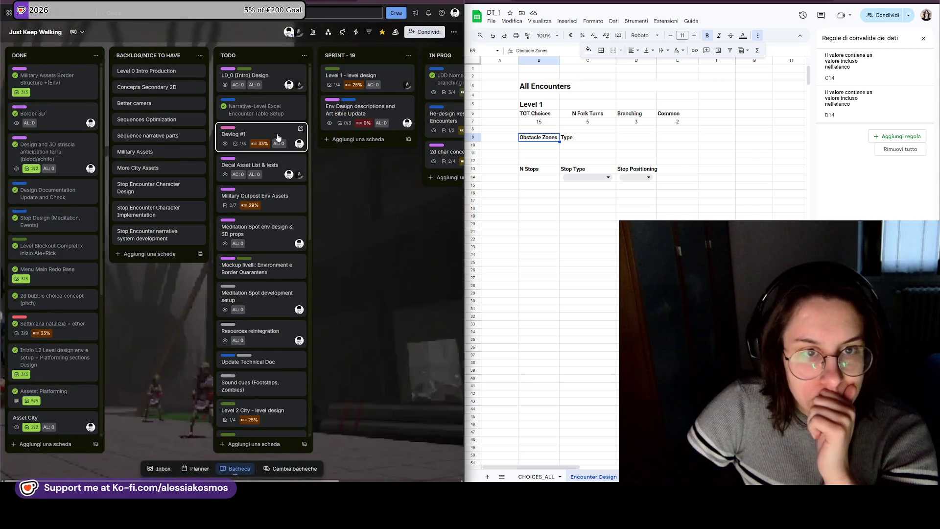
mouse_move(147, 103)
mouse_down()
mouse_move(97, 89)
mouse_move(383, 182)
mouse_up()
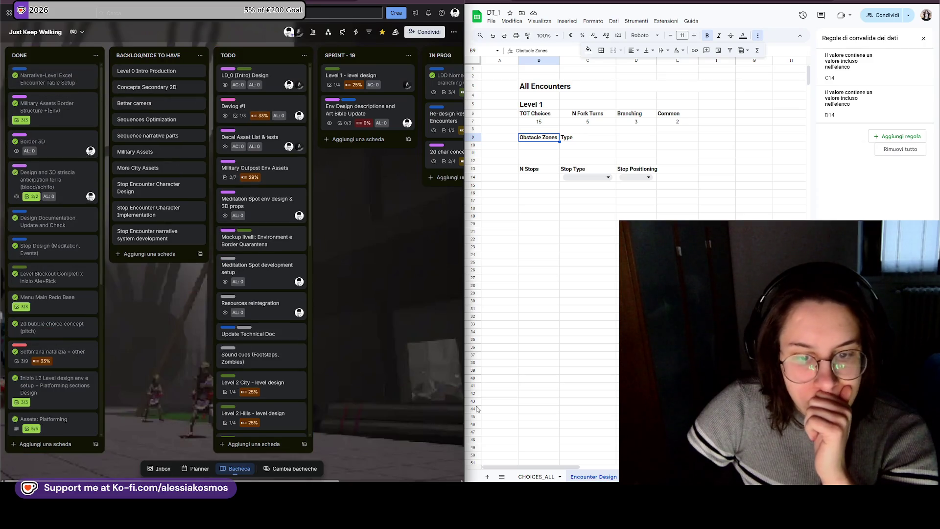
drag(470, 382, 636, 382)
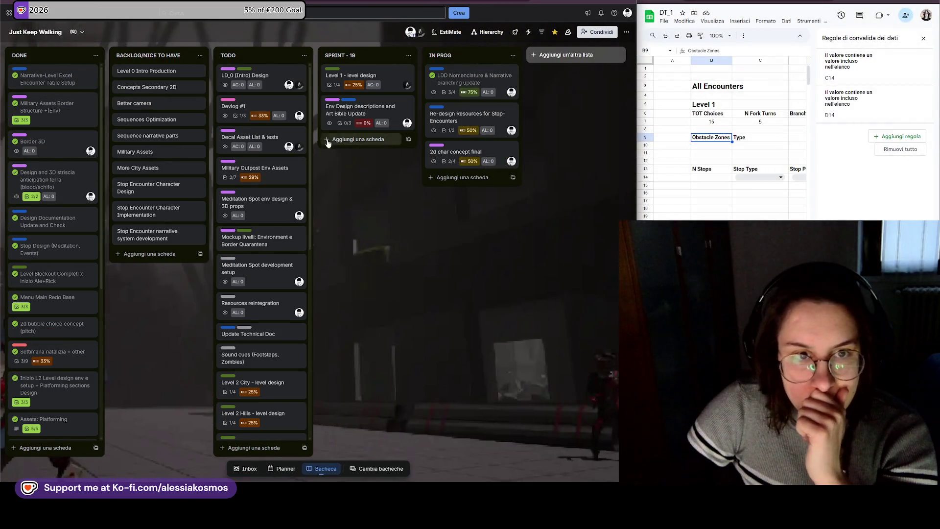
click(362, 140)
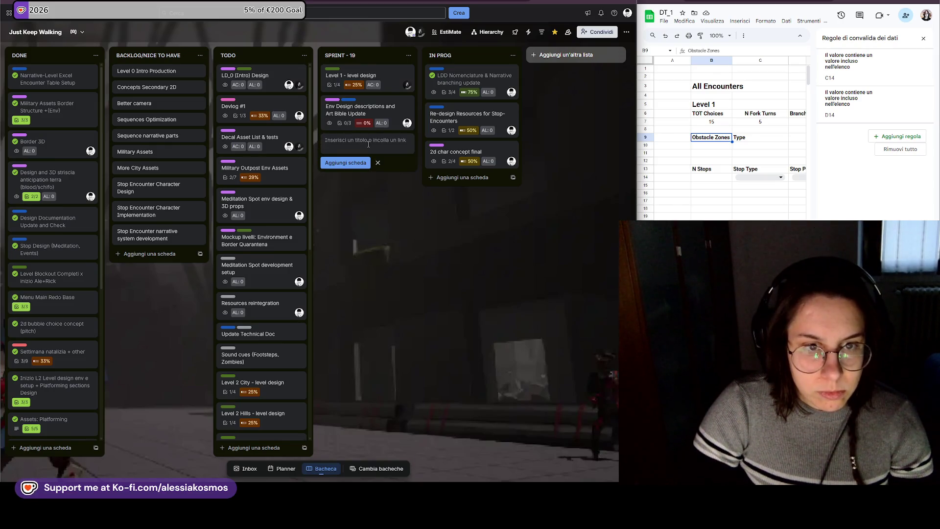
text(Level design Align)
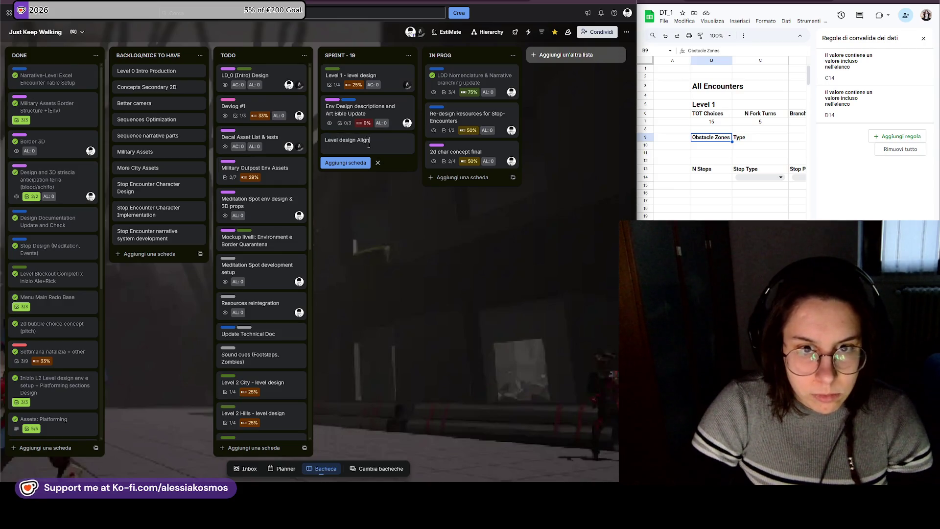
- Create the Level design Align card and add an empty checklist to it
key(Return)
click(368, 141)
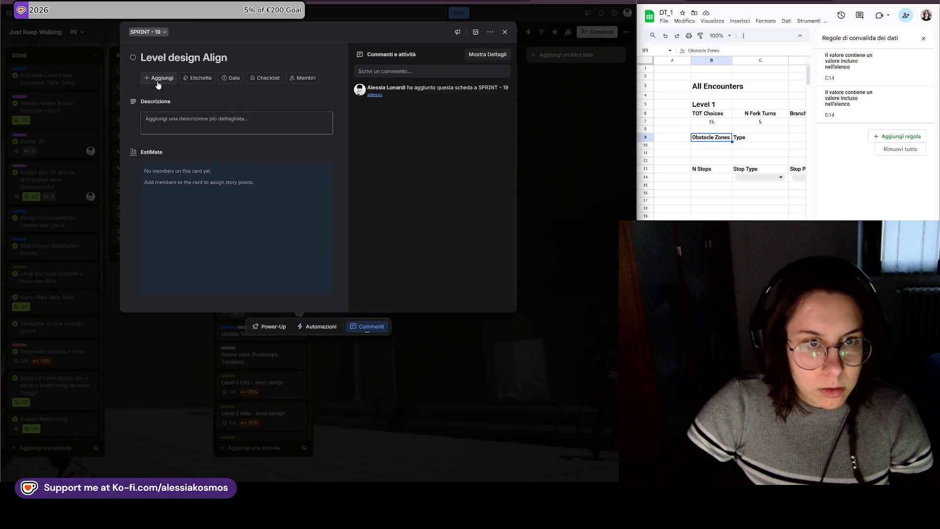
click(158, 85)
click(189, 158)
click(174, 169)
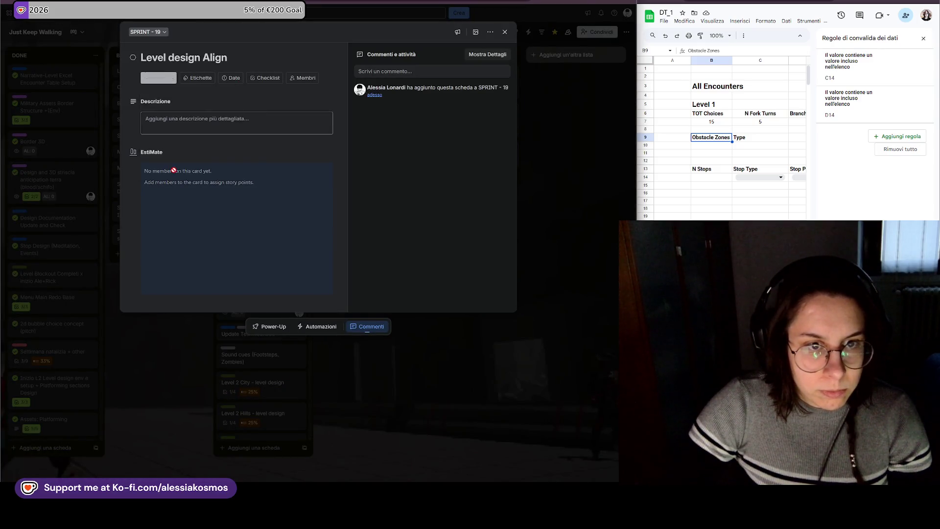
text(Product)
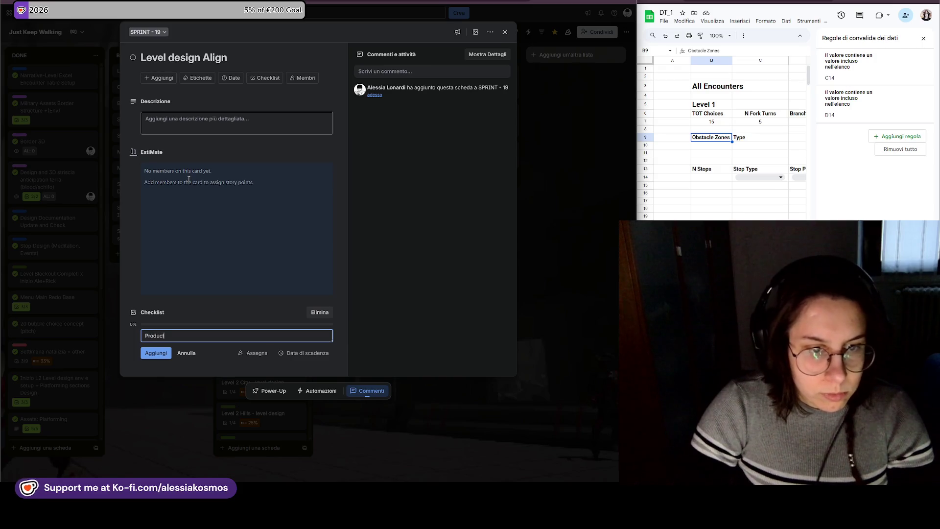
- Add checklist items Production, Workflow and Encounter Sheet Setup (Section in Choices/Encounters Google Sheet)
key(Return)
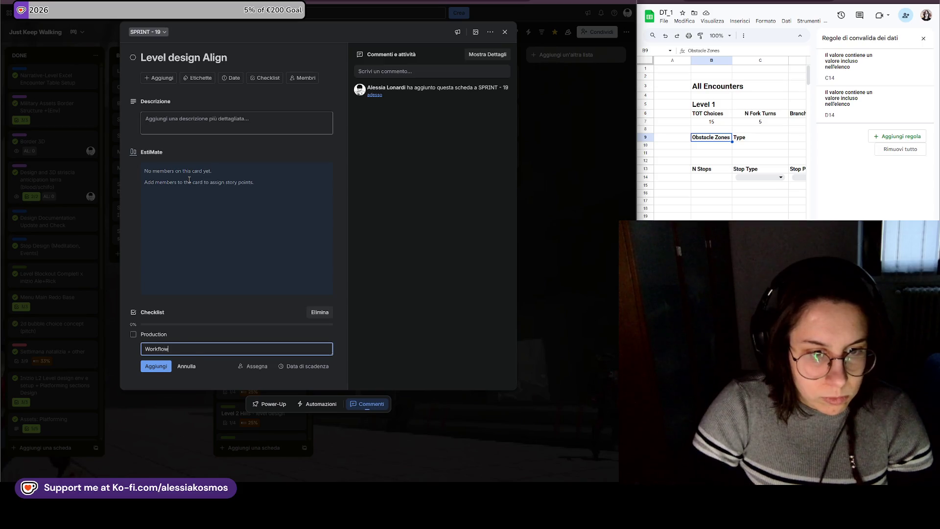
key(Return)
text(End)
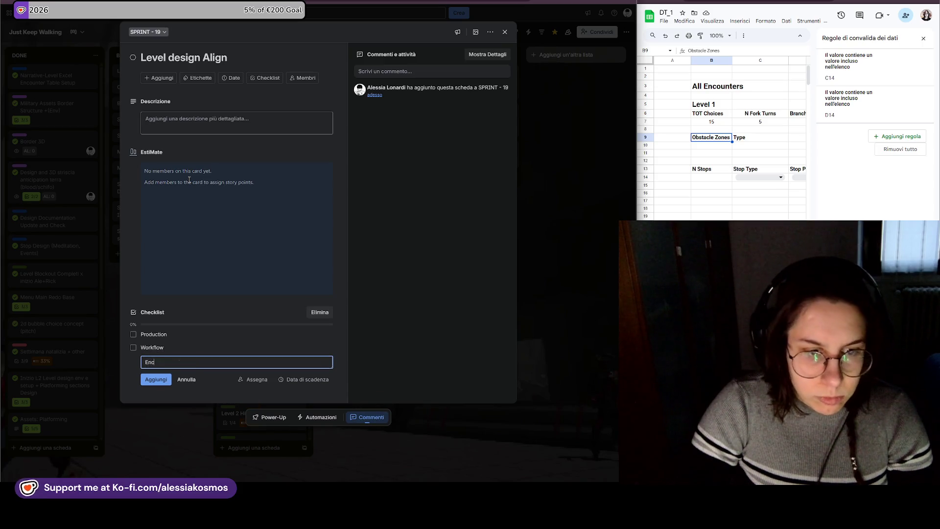
text(ounter Sheet)
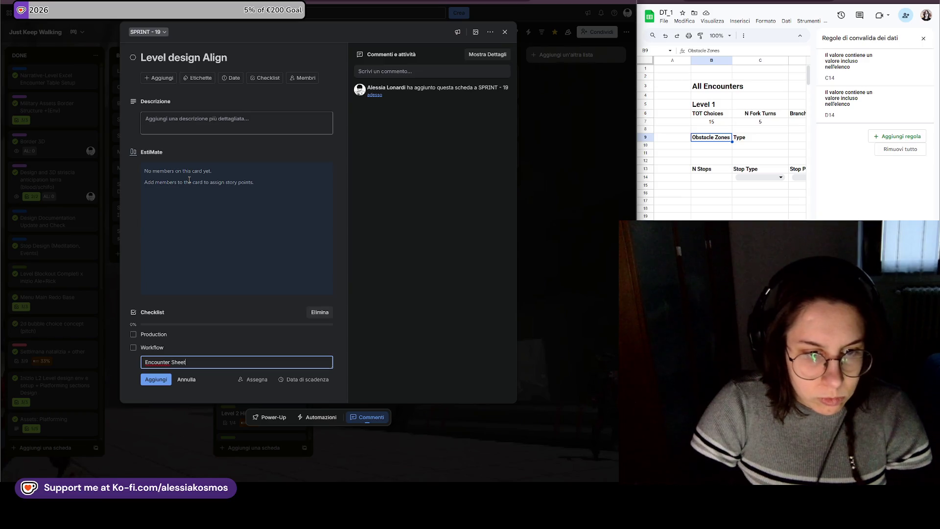
key(Return)
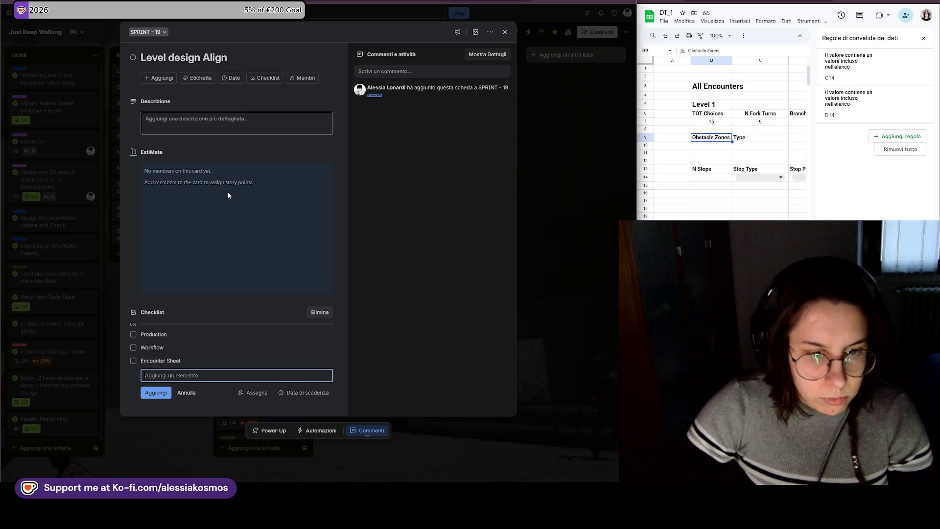
click(191, 361)
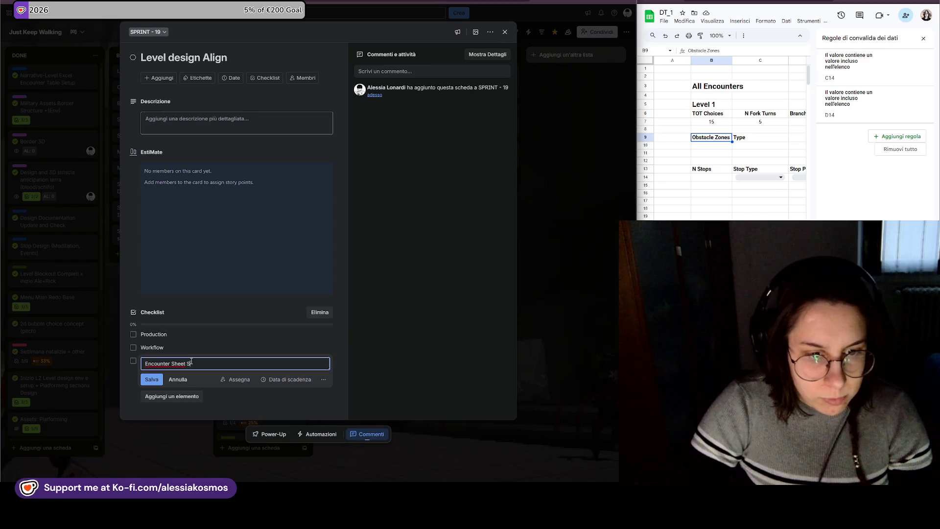
text(Setup ()
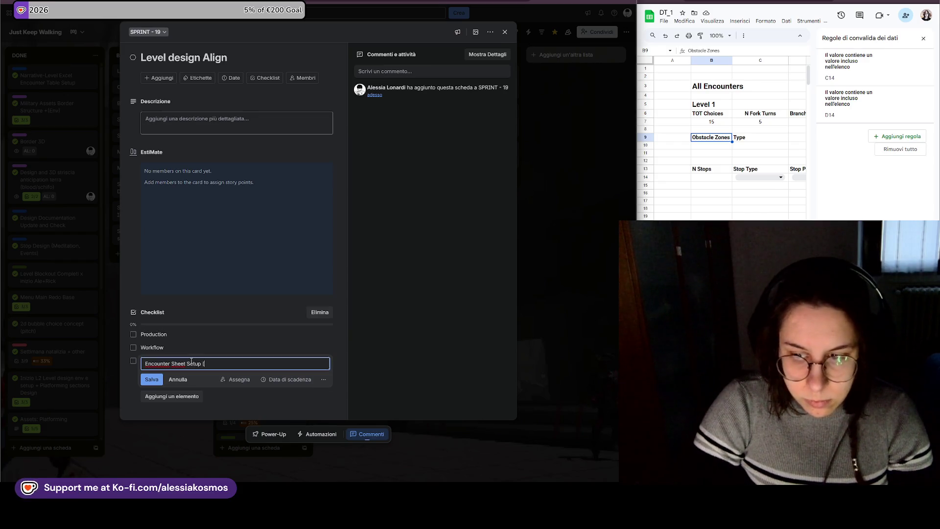
text(Section in )
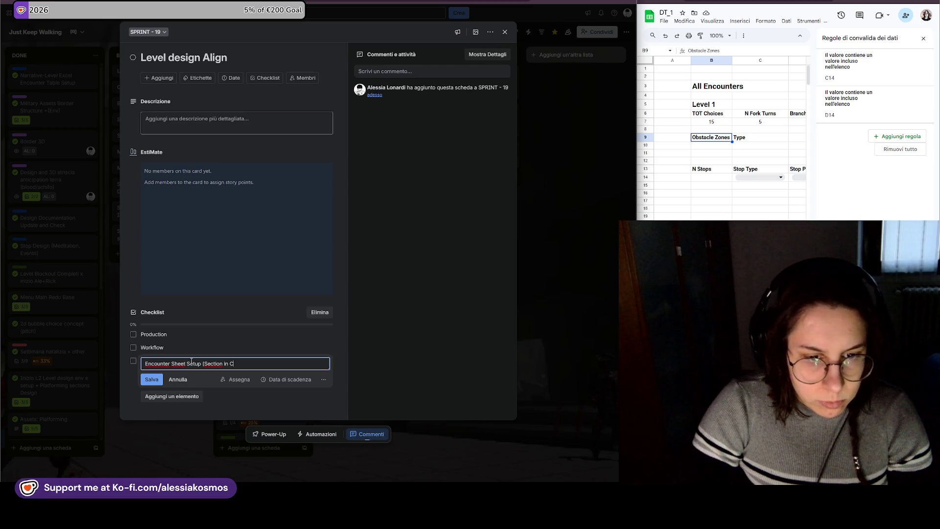
text(Choices/)
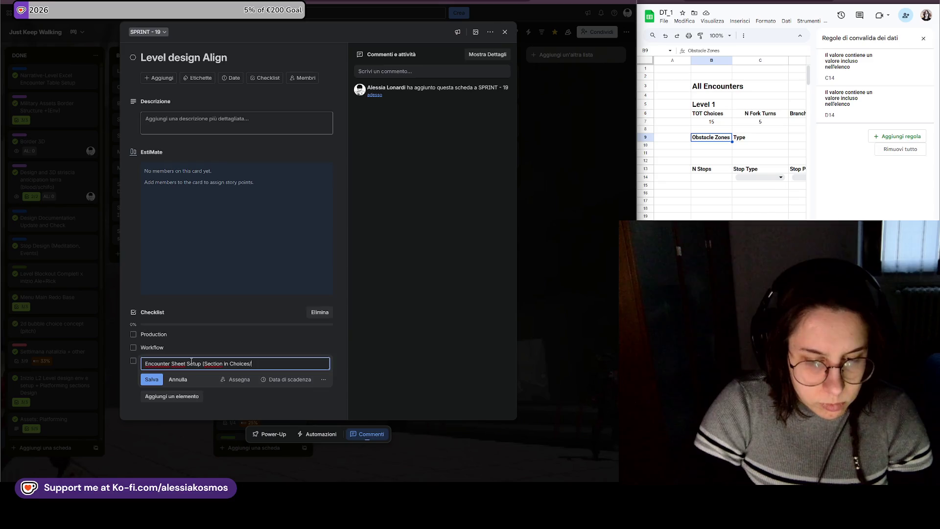
text(Encounters)
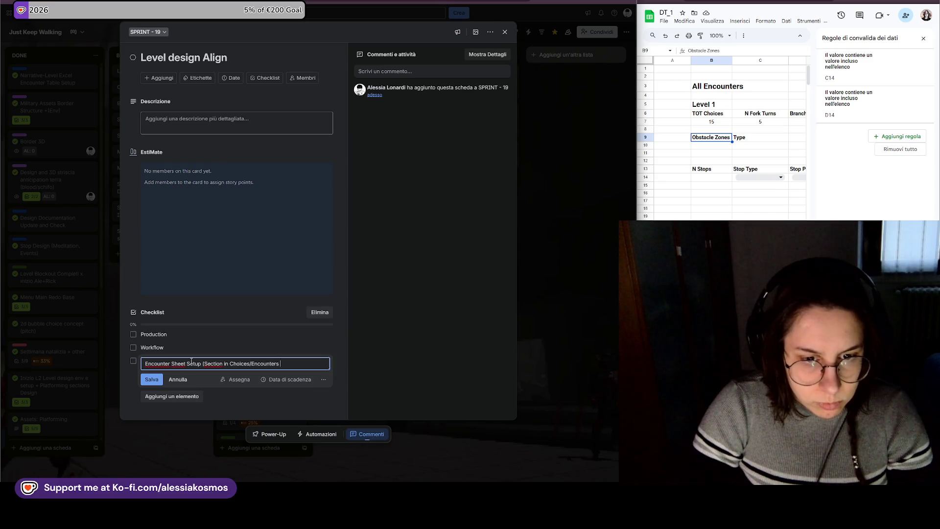
text( Goo)
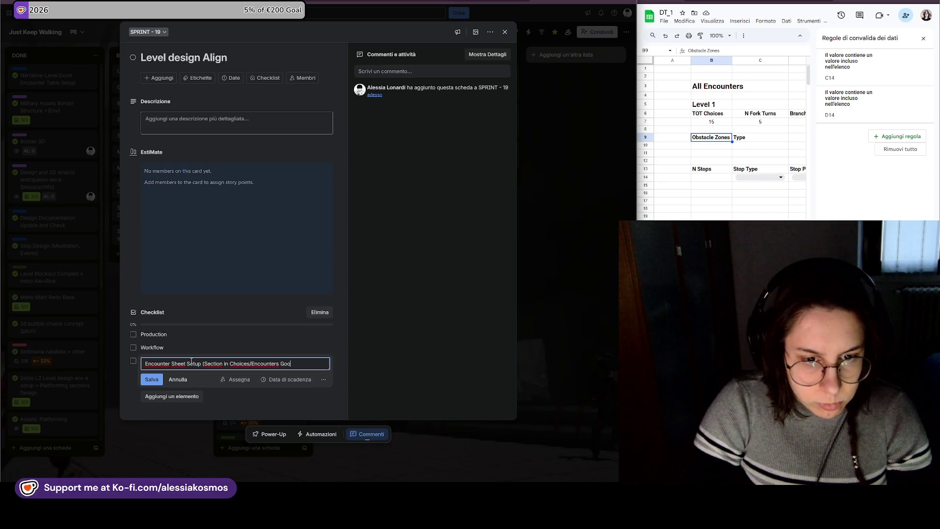
text(gle Sheet)
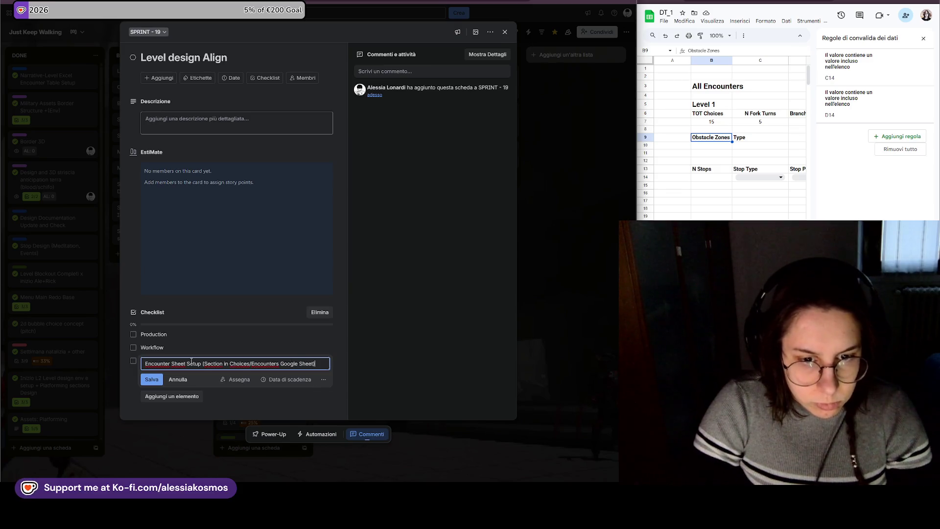
key(Return)
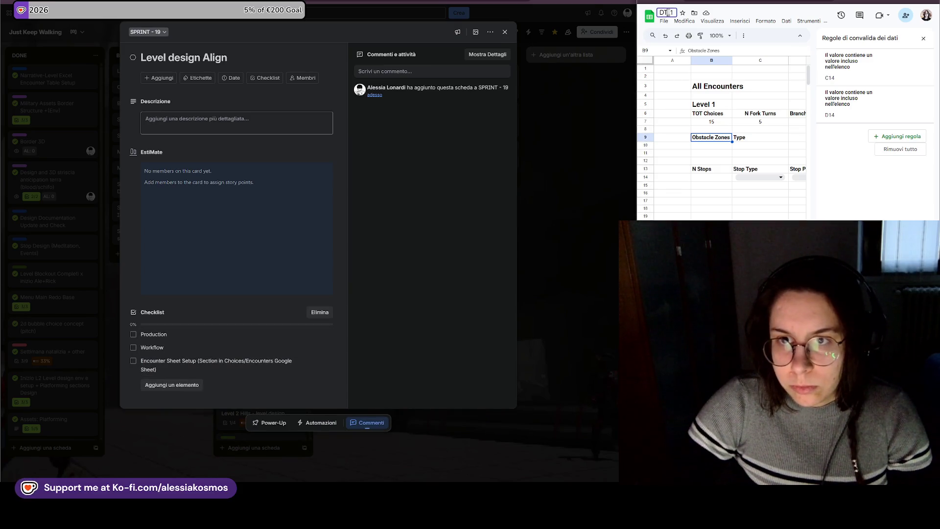
text(Choices)
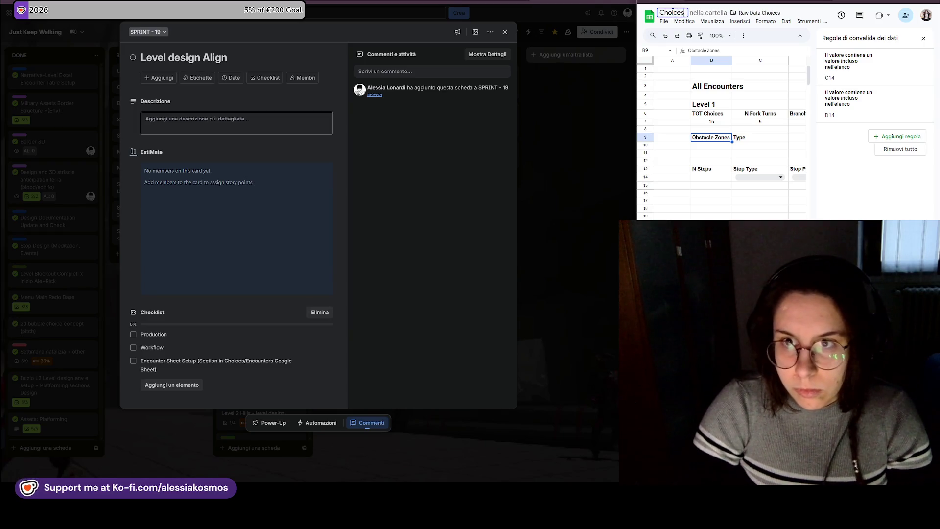
text(_Enc)
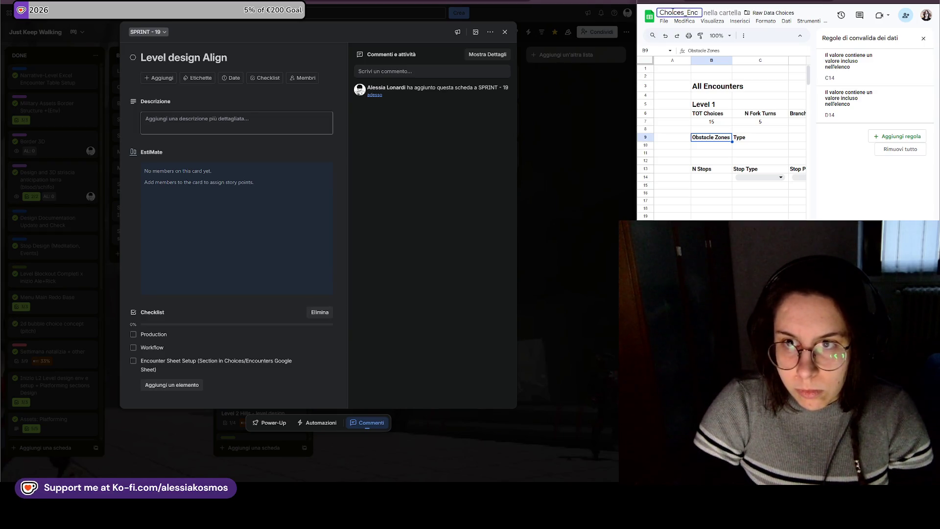
text(ounters_)
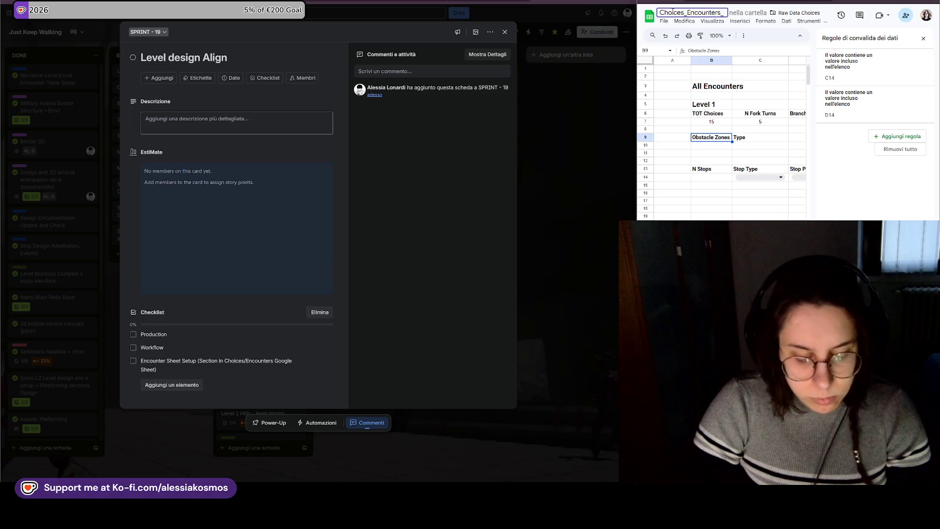
text(JKW)
- Confirm the title Choices_Encounters_JKW, close the card and drag Level design Align to the top of TODO
key(Return)
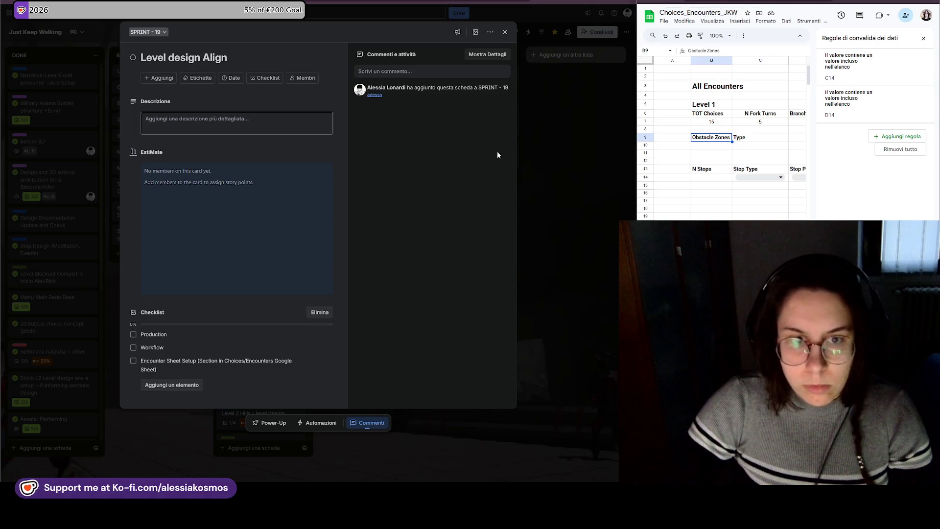
click(556, 159)
drag(349, 140, 256, 82)
- Tag the Level design Align card in TODO with the design label and close it
click(256, 81)
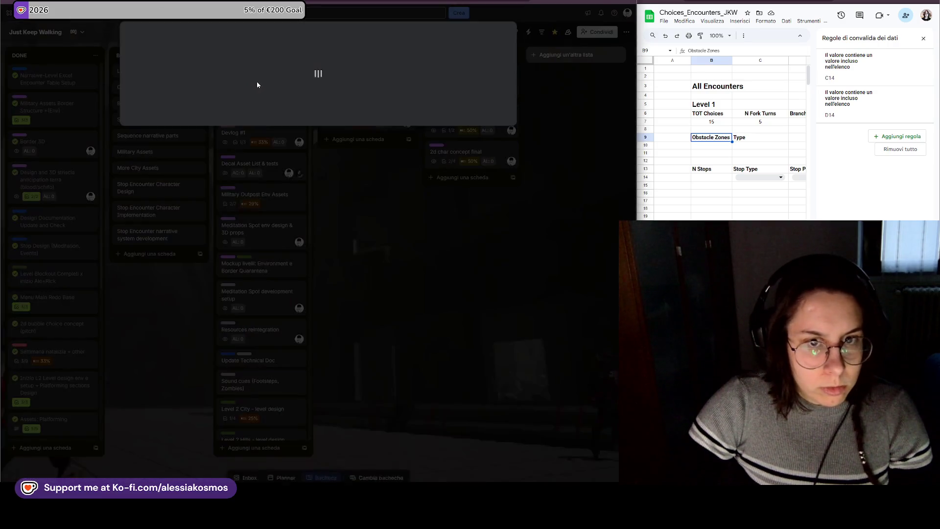
click(204, 79)
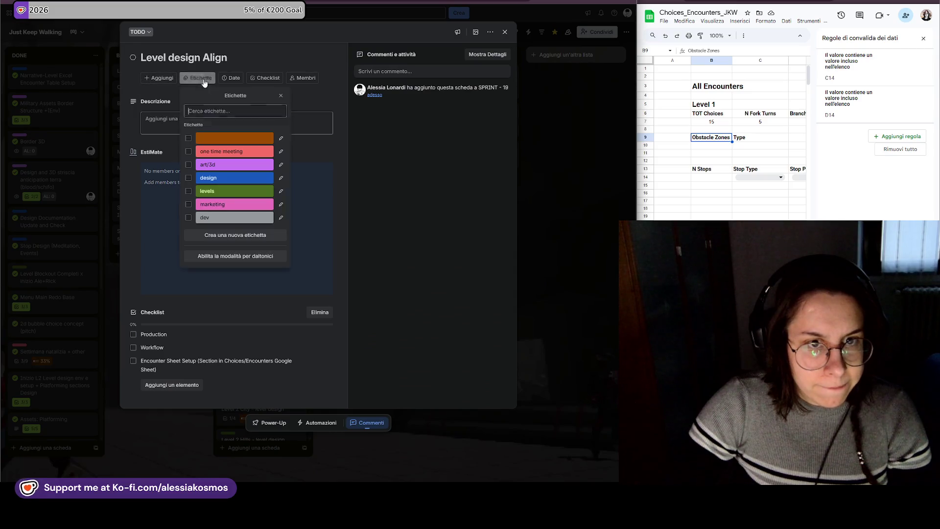
click(219, 179)
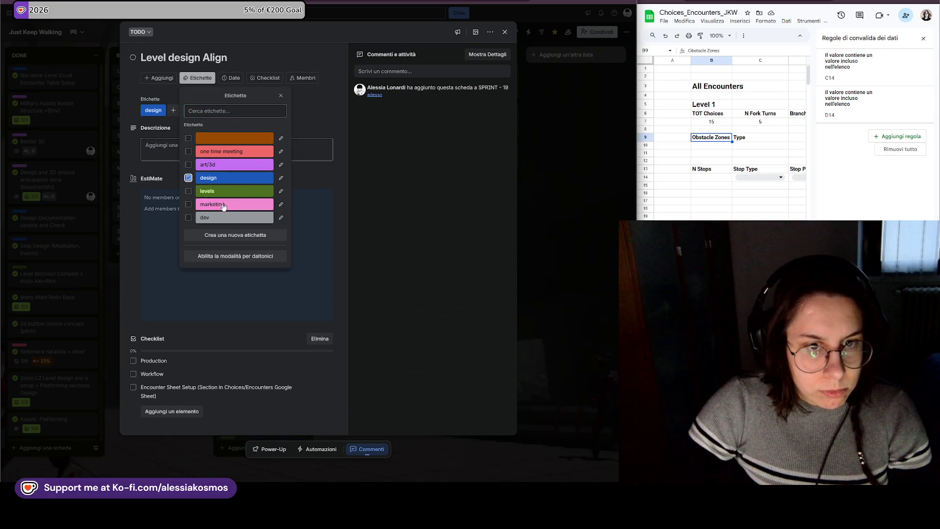
key(Escape)
key(Escape)
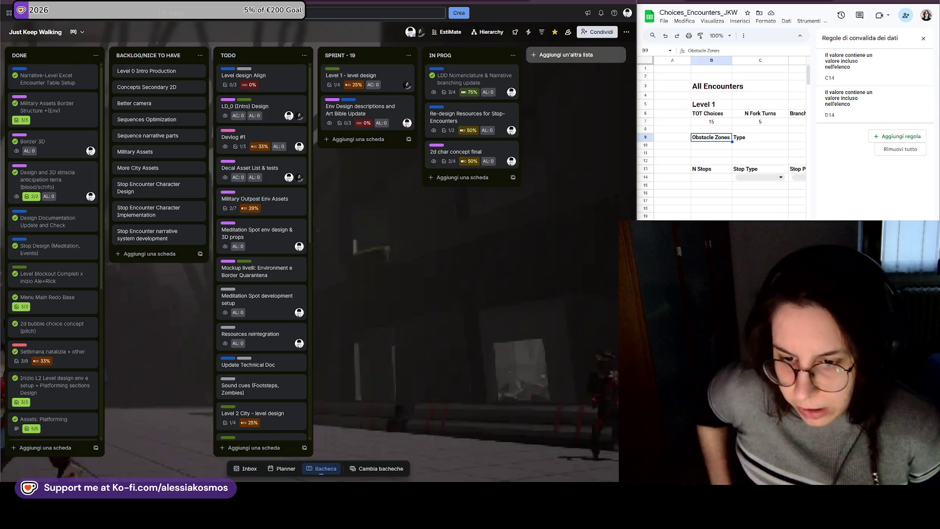
key(super+n)
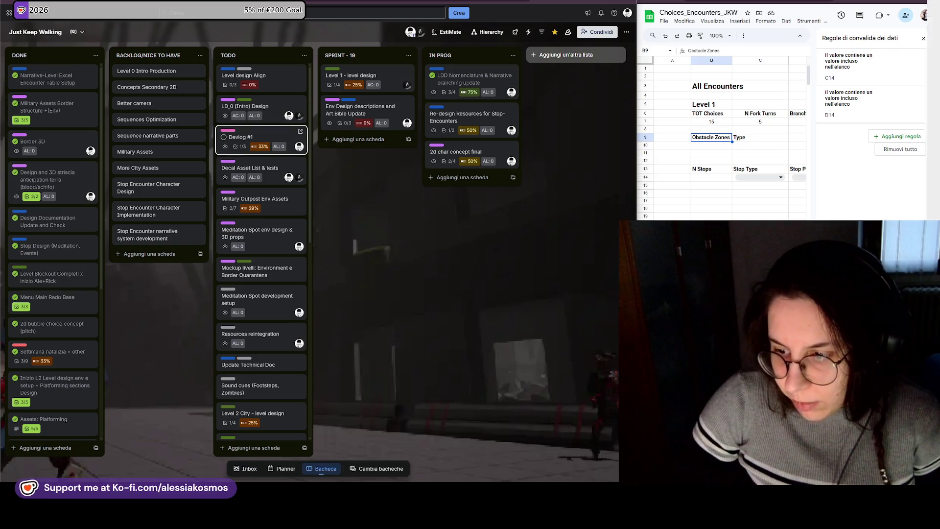